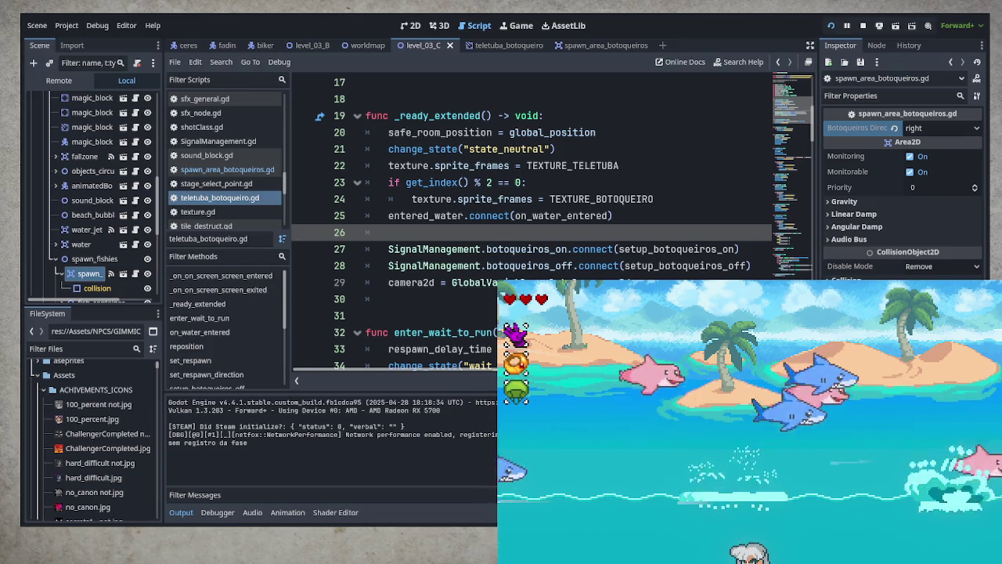
Step: Scroll teletuba_botoqueiro.gd down to state_enter_run and state_run, placing the cursor on the block_on_walls line
scroll(515, 266, down, 2)
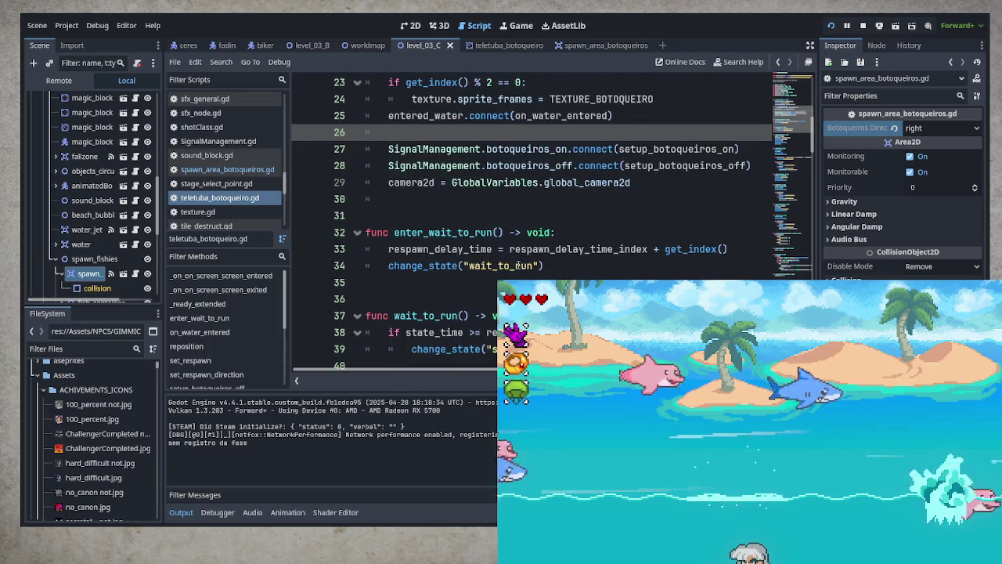
scroll(517, 267, down, 4)
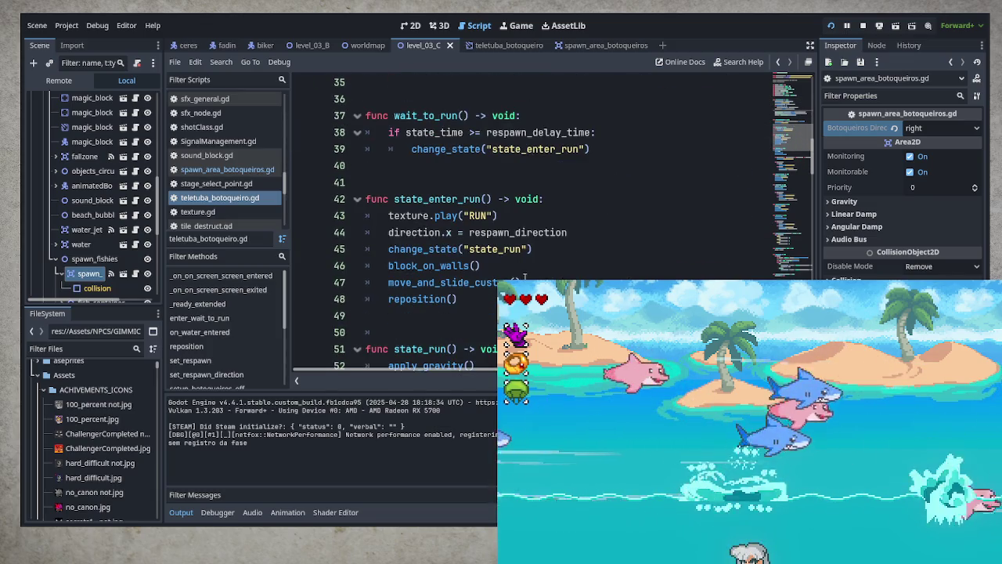
scroll(517, 266, down, 2)
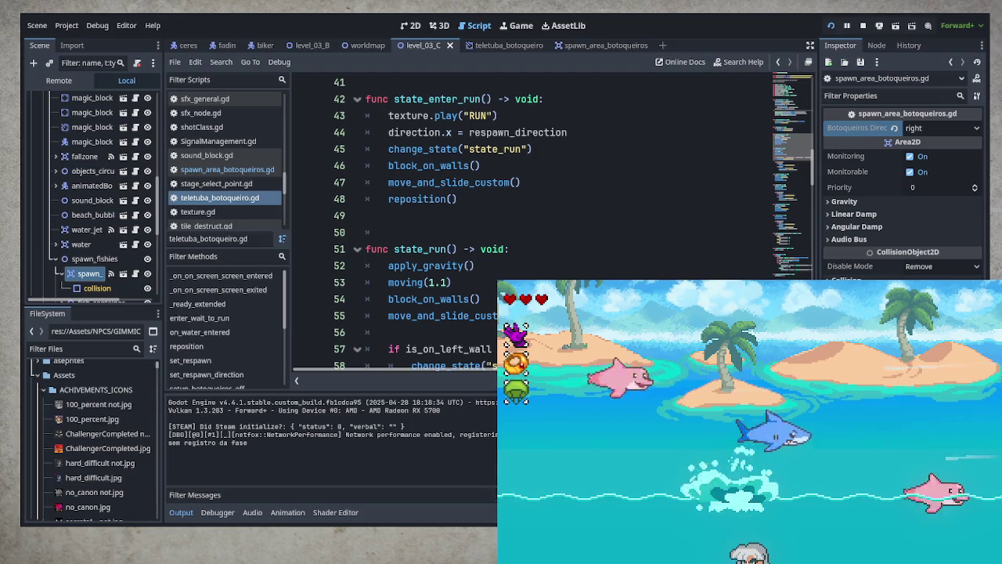
click(481, 299)
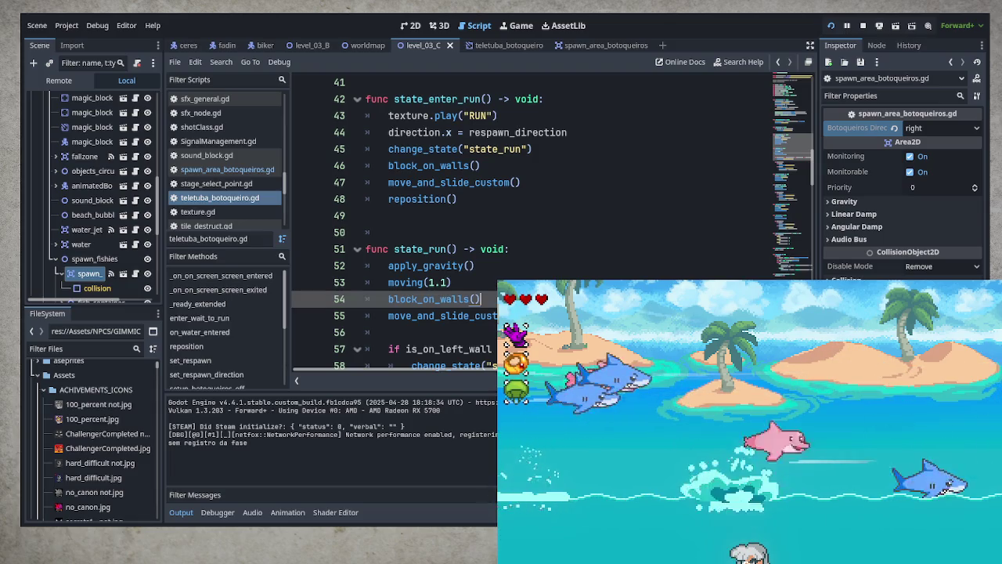
Step: Insert a flip_texture() call on line 54 after moving(1.1) and save teletuba_botoqueiro.gd
click(479, 284)
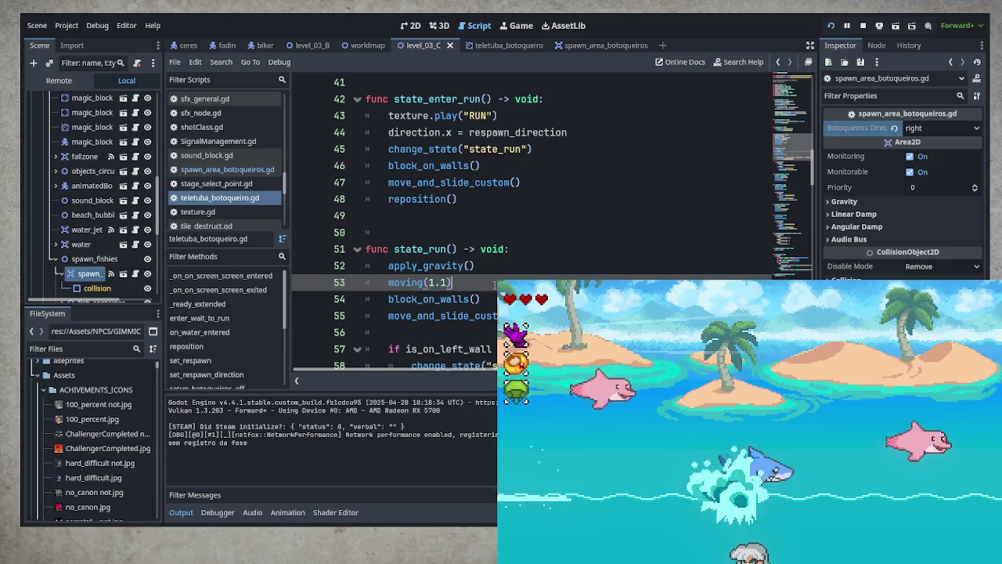
key(Return)
text(flip_t)
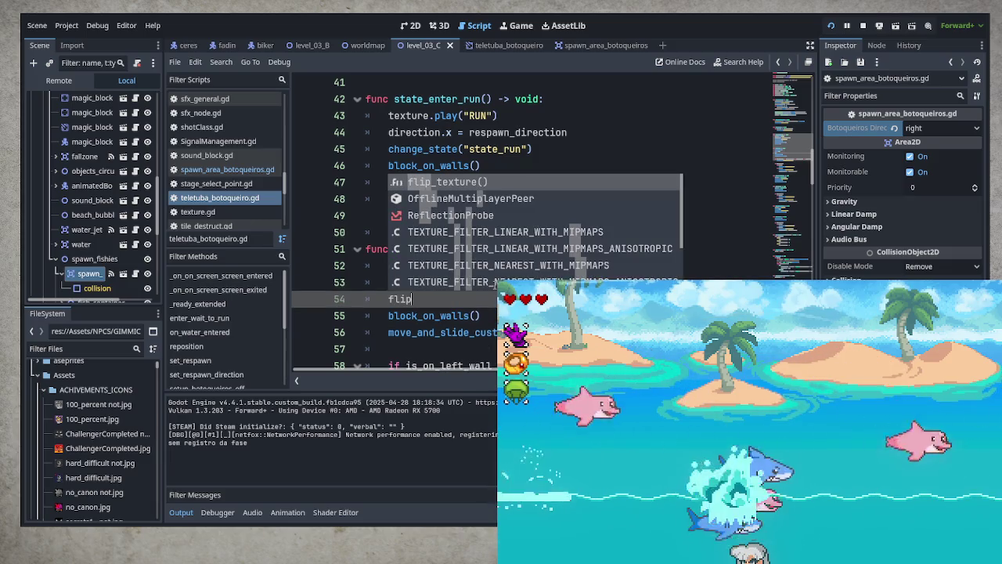
key(Return)
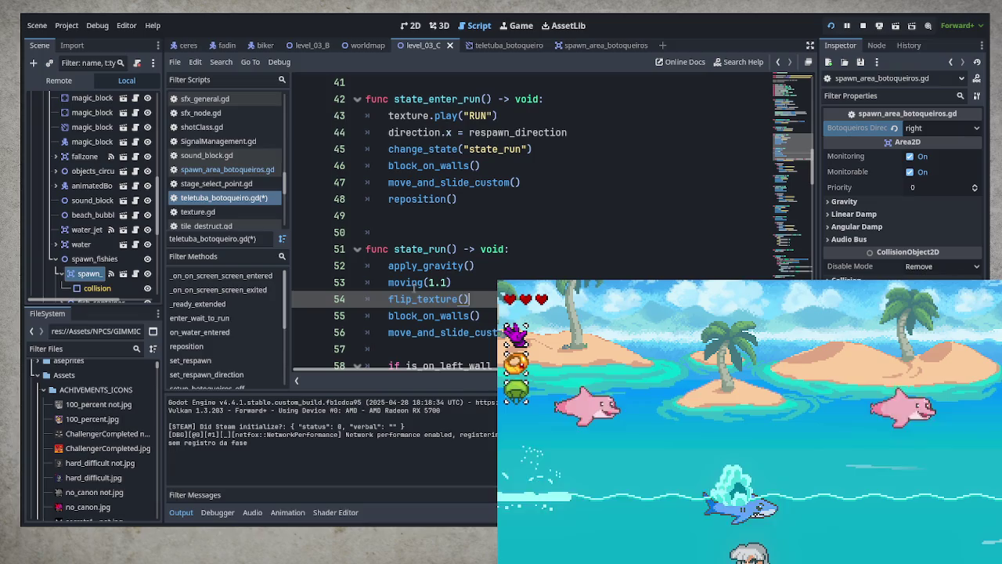
key(ctrl+s)
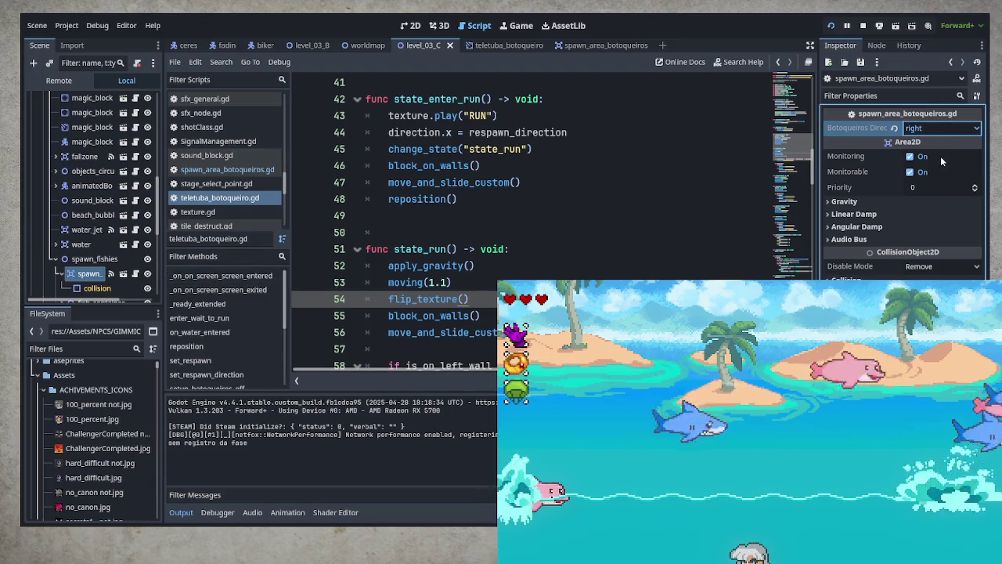
Step: Change the spawn area's Botoqueiros Direction from right to left, playtest it, then stop the game
click(937, 146)
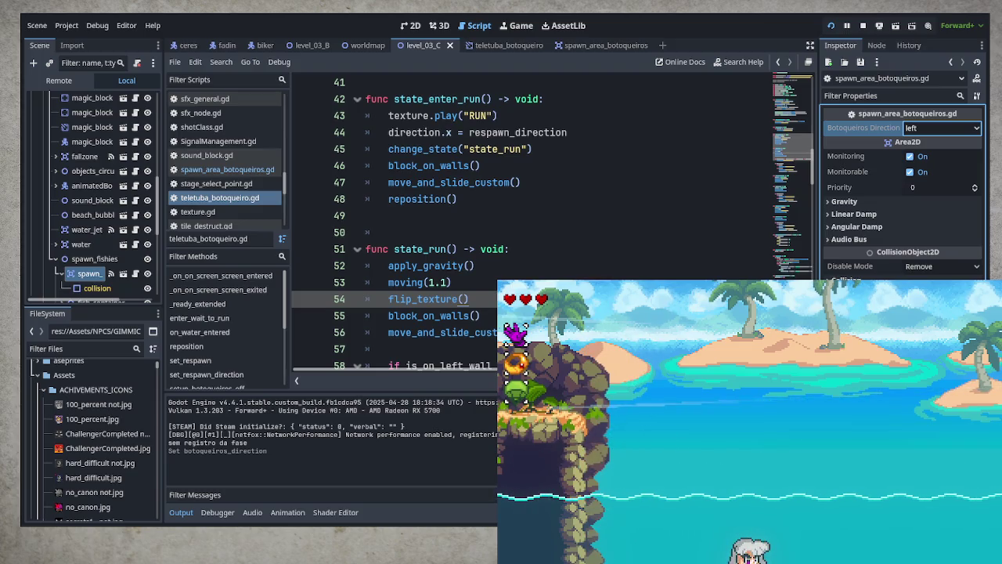
key(F8)
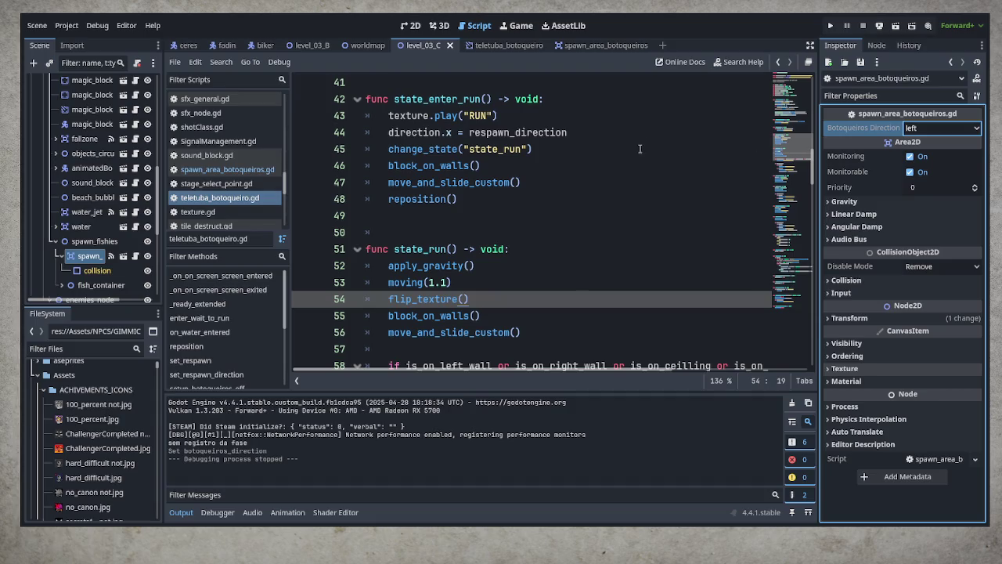
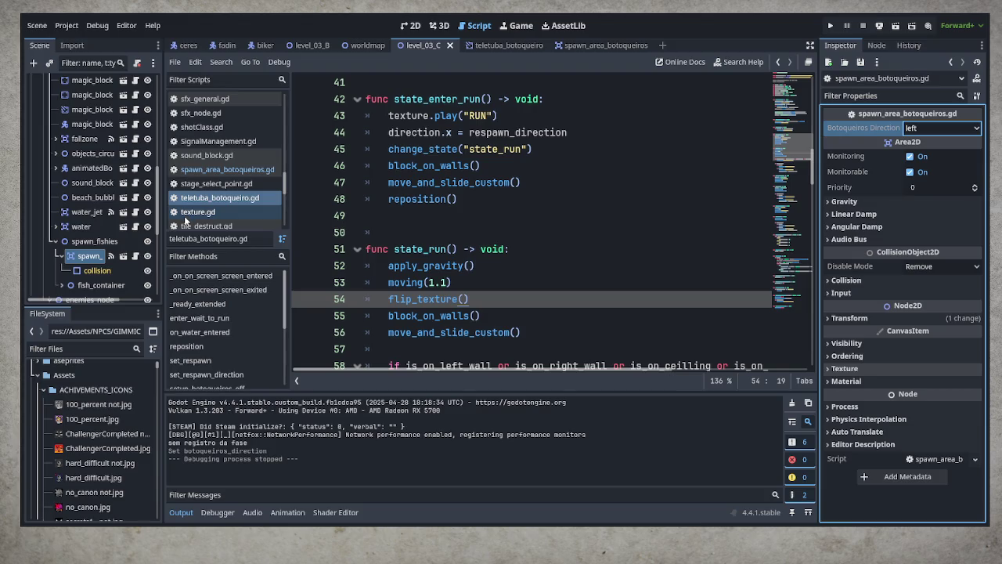
Step: Open the fadin scene's Player_Fadin.gd script and filter its methods for 'sfx', then 'crea'
click(227, 45)
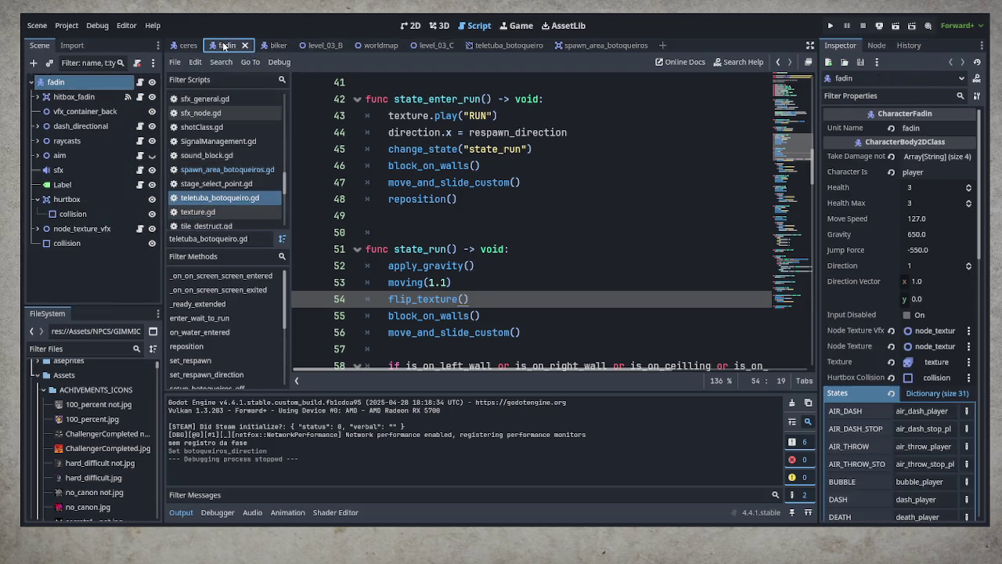
click(141, 82)
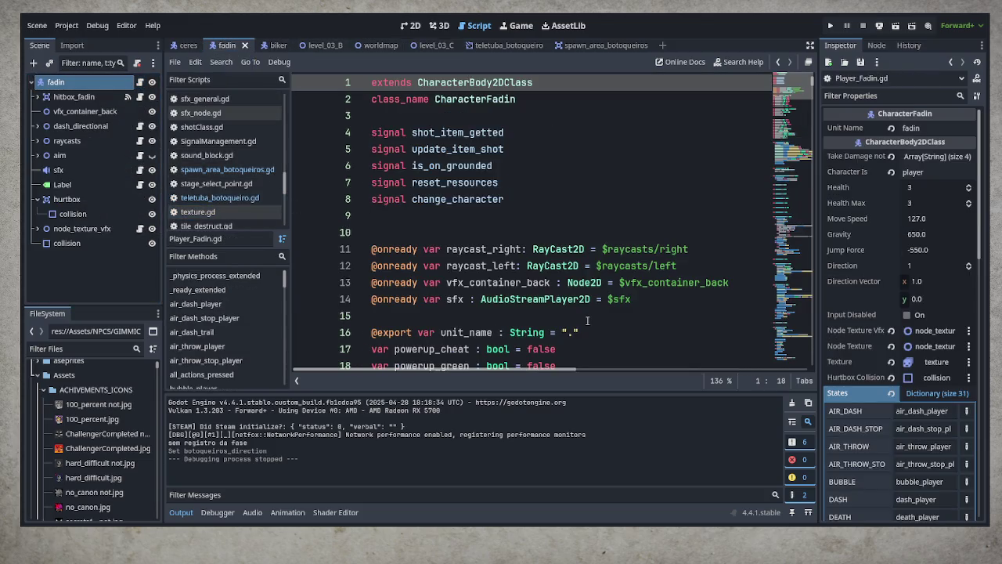
scroll(587, 316, down, 2)
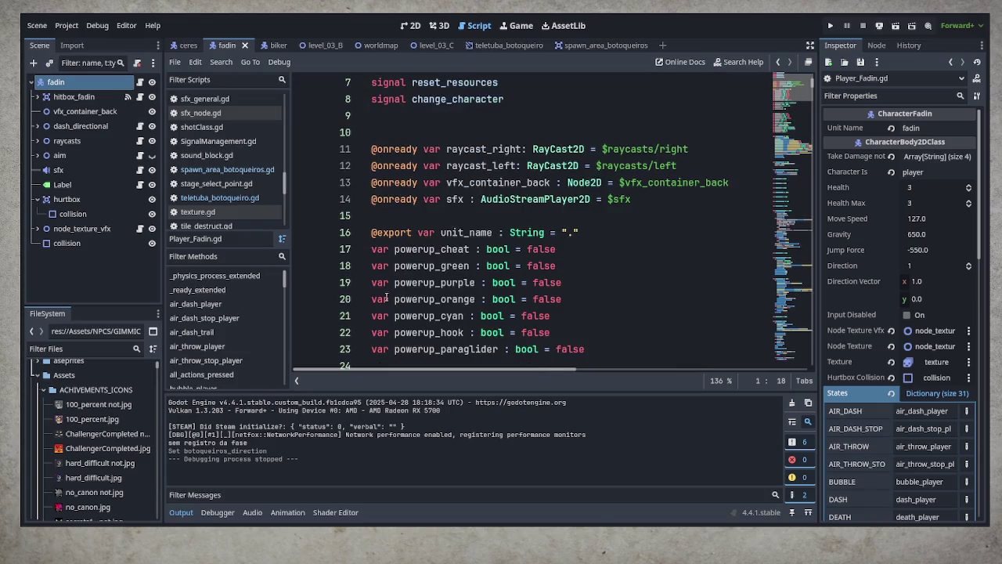
click(252, 257)
text(sfx)
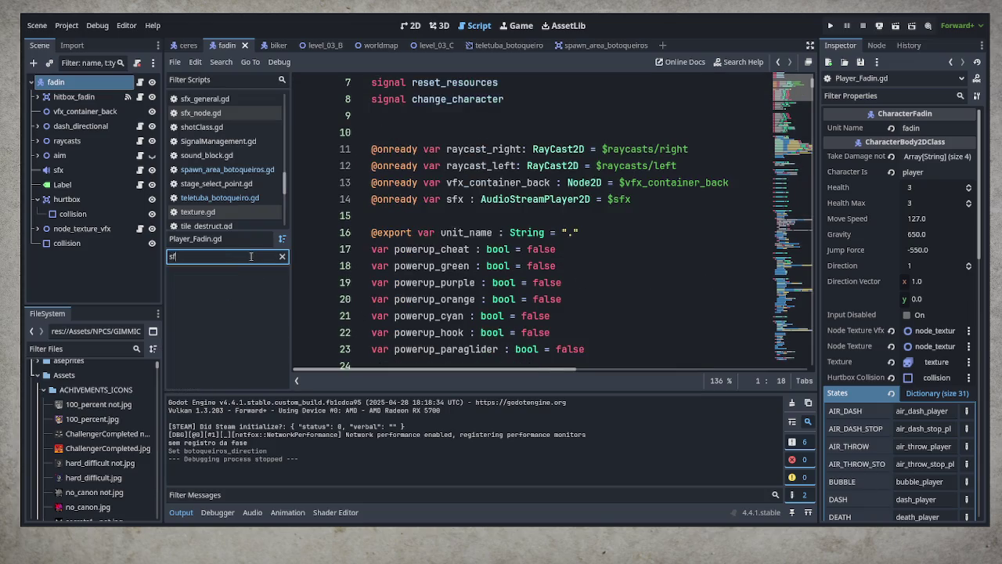
key(BackSpace)
key(BackSpace)
key(BackSpace)
text(crea)
scroll(487, 86, up, 2)
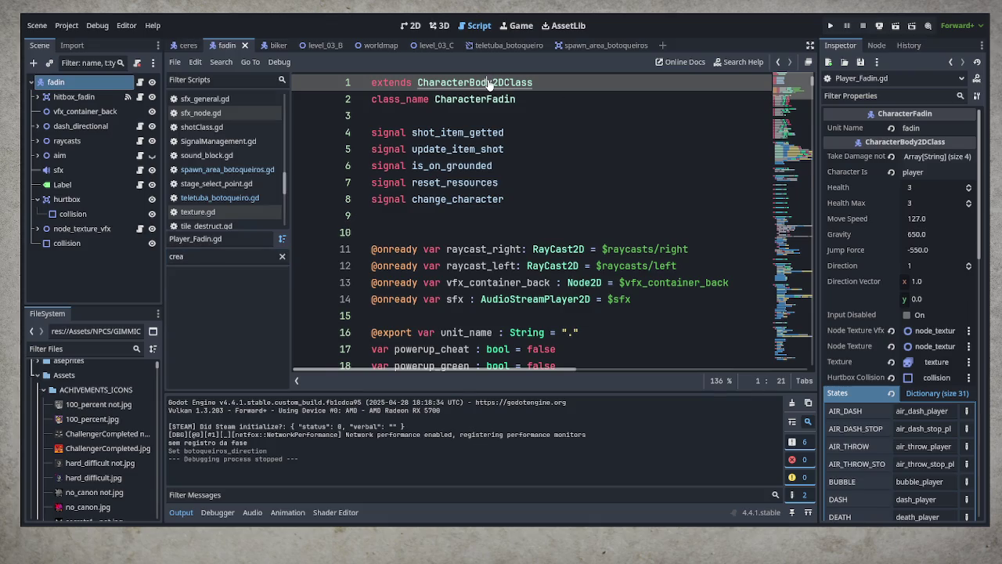
Step: In CharacterBodyClass.gd, go to sfx_create, copy its emit_signal line, and clear the method filter
ctrl+click(487, 82)
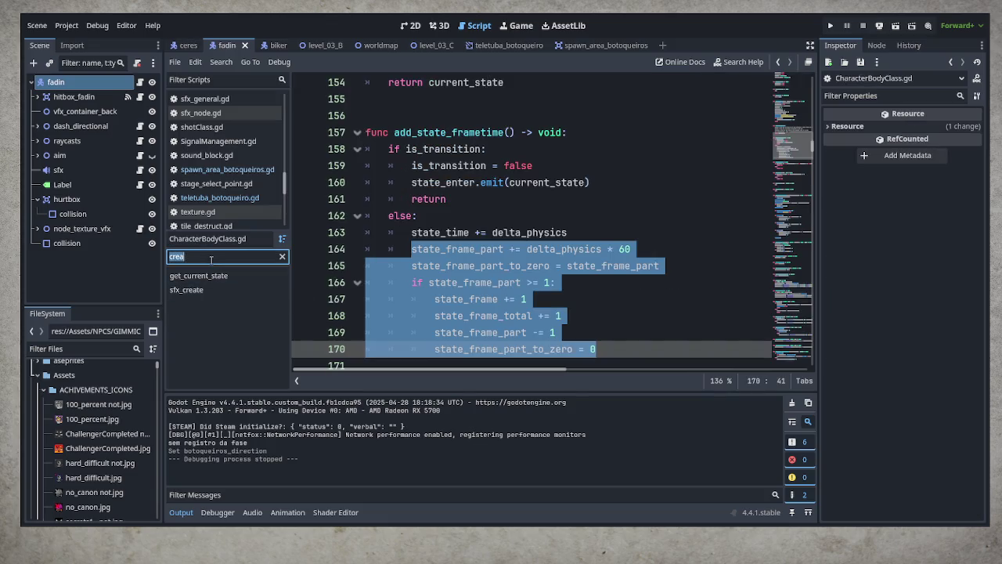
click(191, 290)
drag(389, 233, 806, 235)
key(ctrl+c)
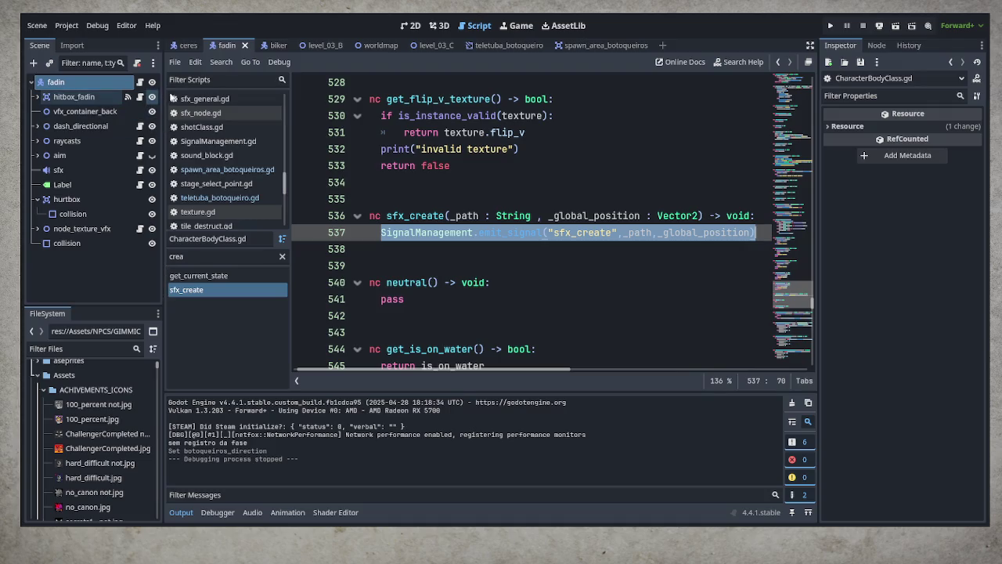
click(282, 256)
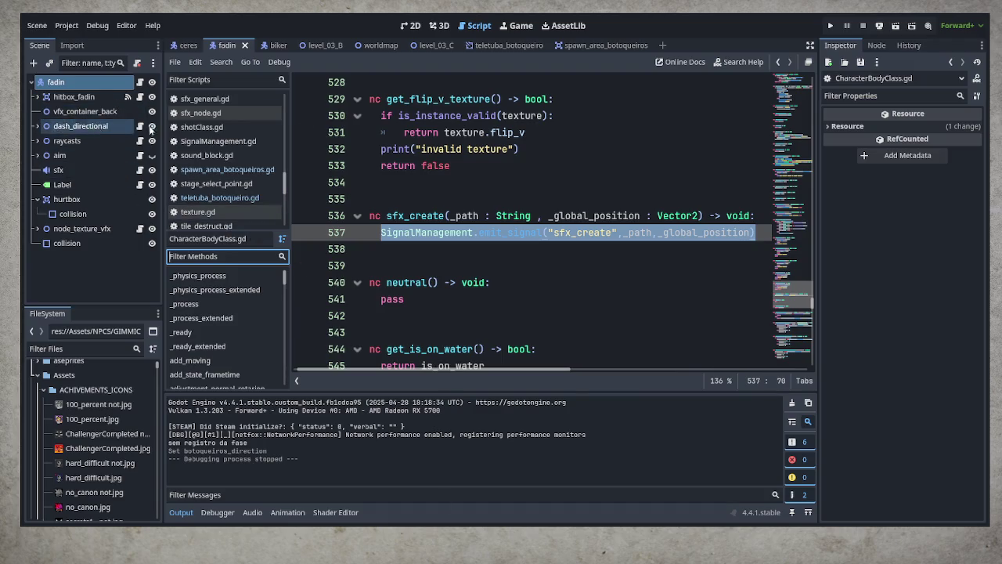
Step: Open the teletuba_botoqueiro.gd script and scroll to its state_enter_death function
click(506, 45)
click(140, 82)
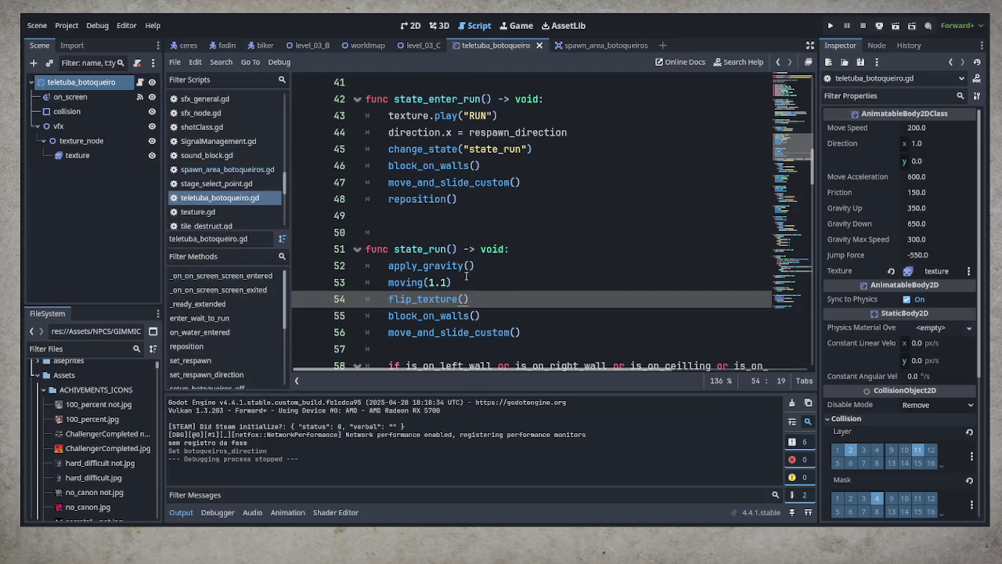
scroll(503, 327, down, 2)
scroll(504, 329, up, 3)
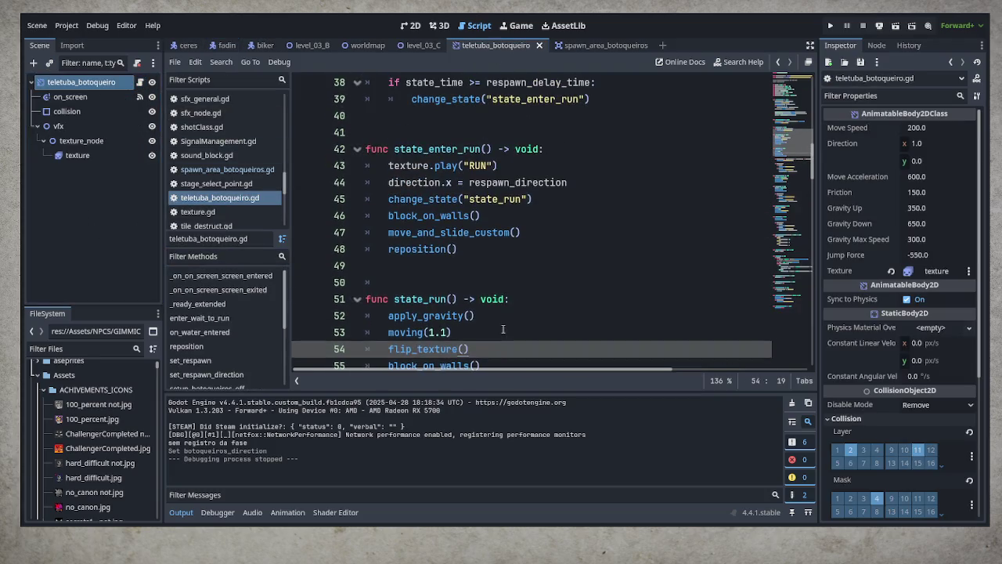
scroll(503, 328, down, 8)
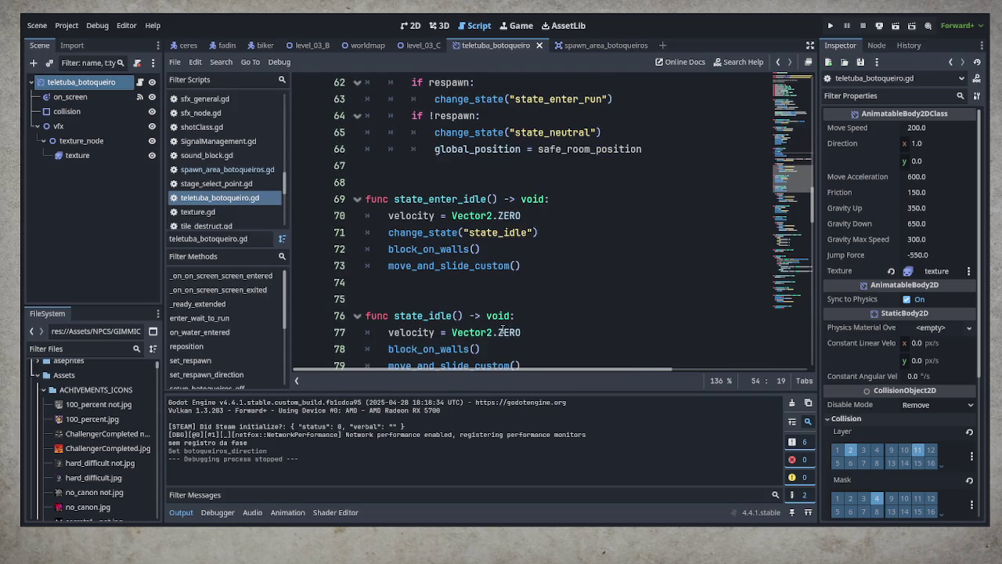
scroll(503, 329, down, 7)
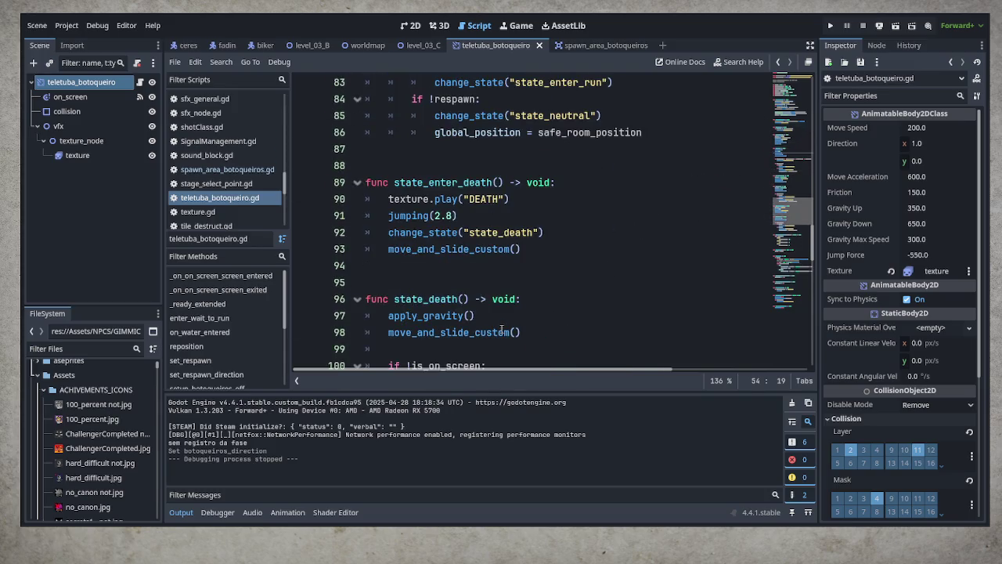
Step: Paste the sfx_create emit_signal line at line 90, changing _global_position to global_position
click(595, 182)
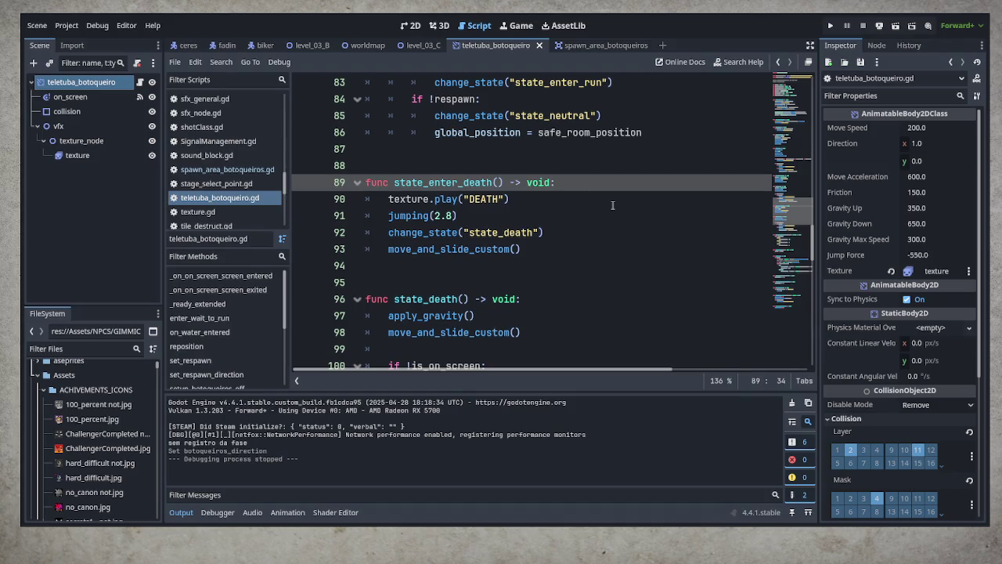
key(Return)
key(ctrl+v)
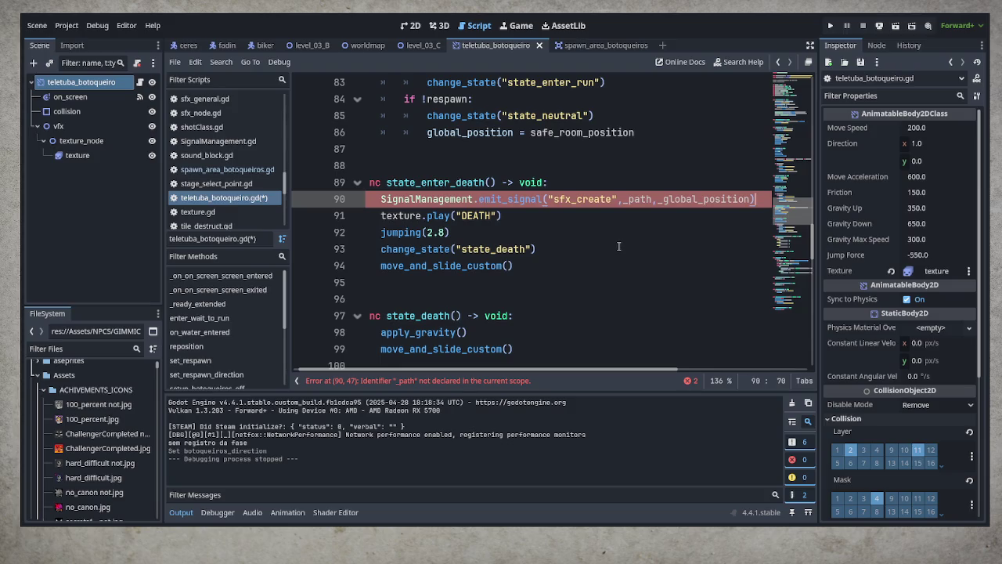
double_click(693, 199)
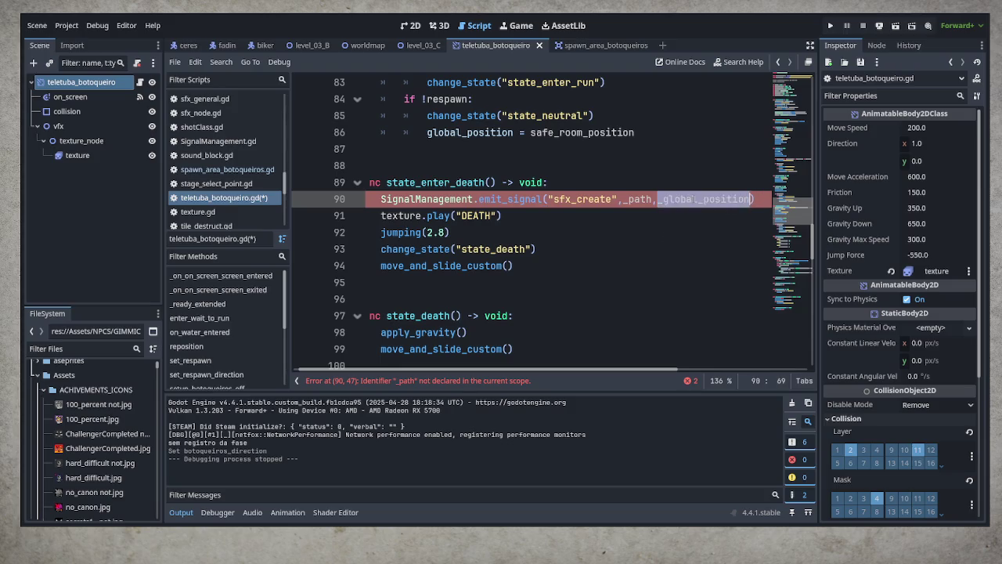
text(glo)
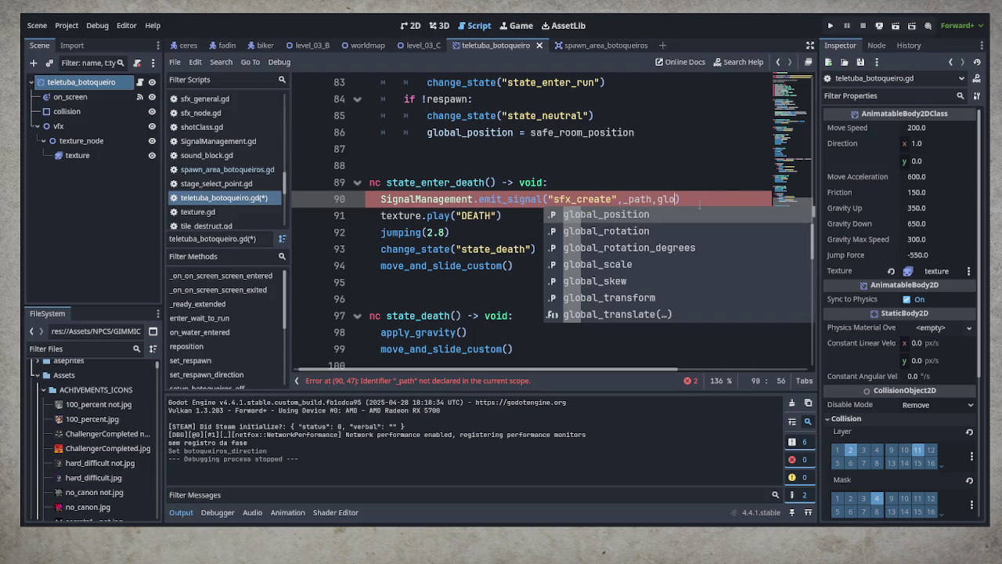
key(Return)
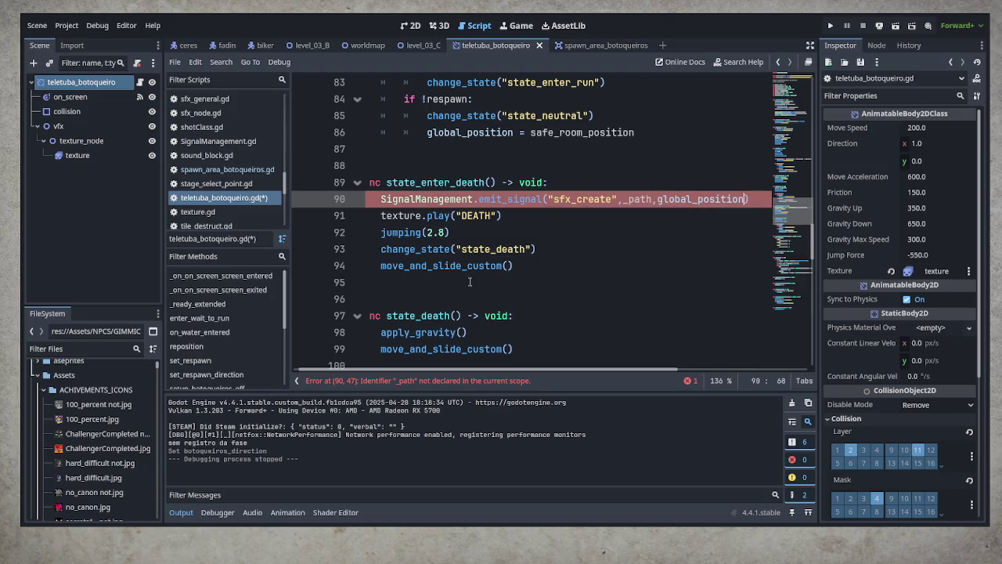
click(85, 349)
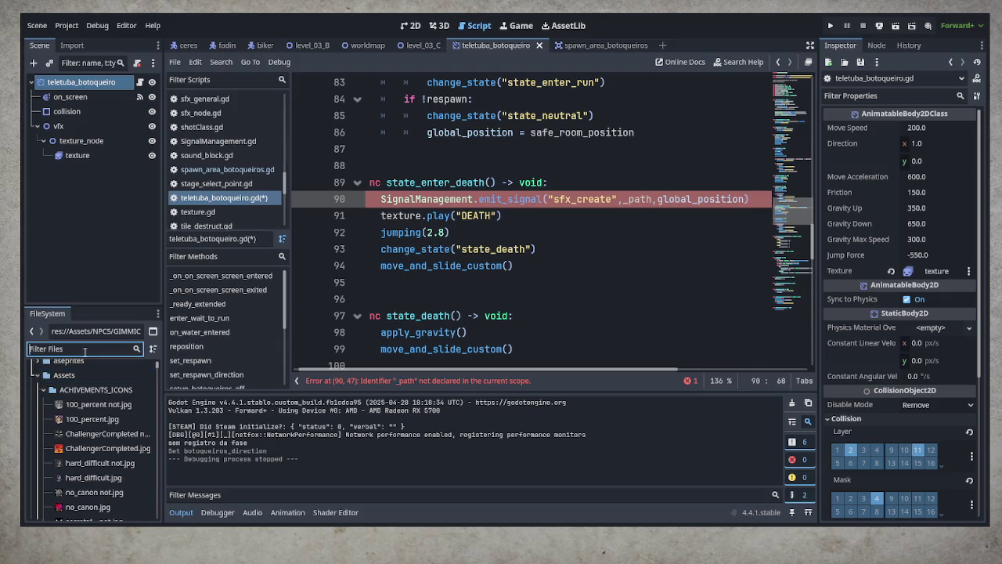
Step: Locate edu_ui.wav in the FileSystem under OST ORIGINAL/SFX/memes
text(sfx)
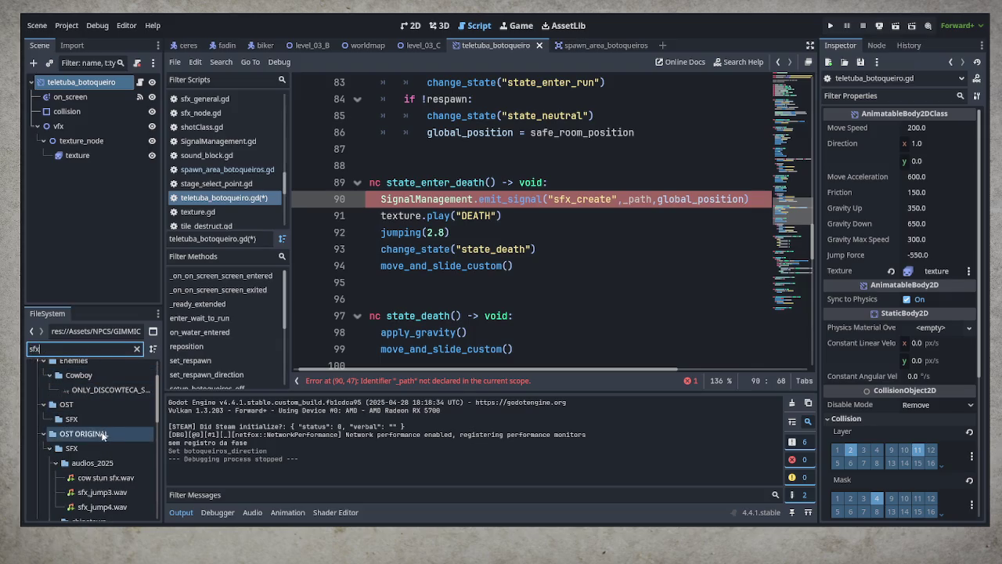
double_click(96, 438)
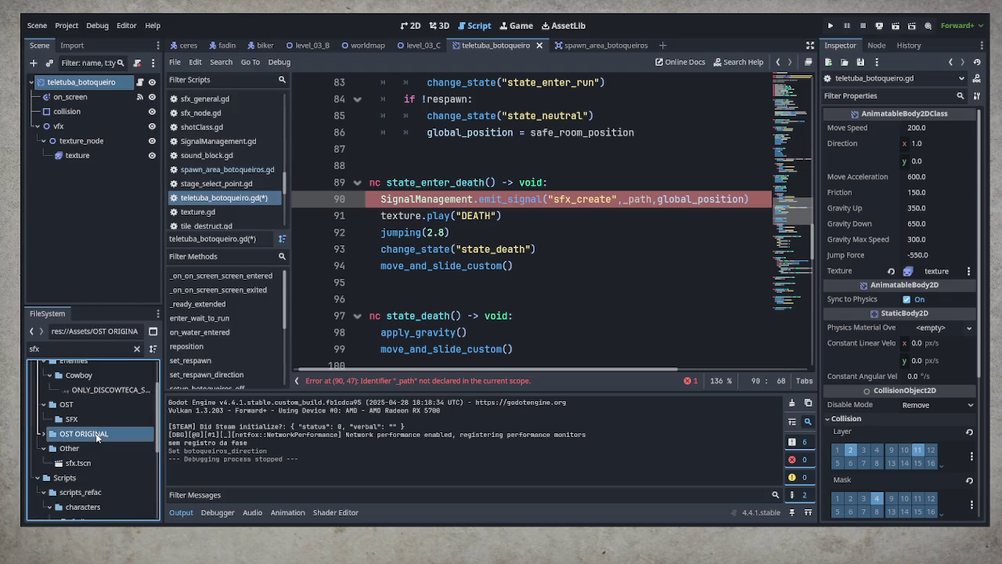
click(137, 349)
scroll(101, 470, down, 5)
click(105, 491)
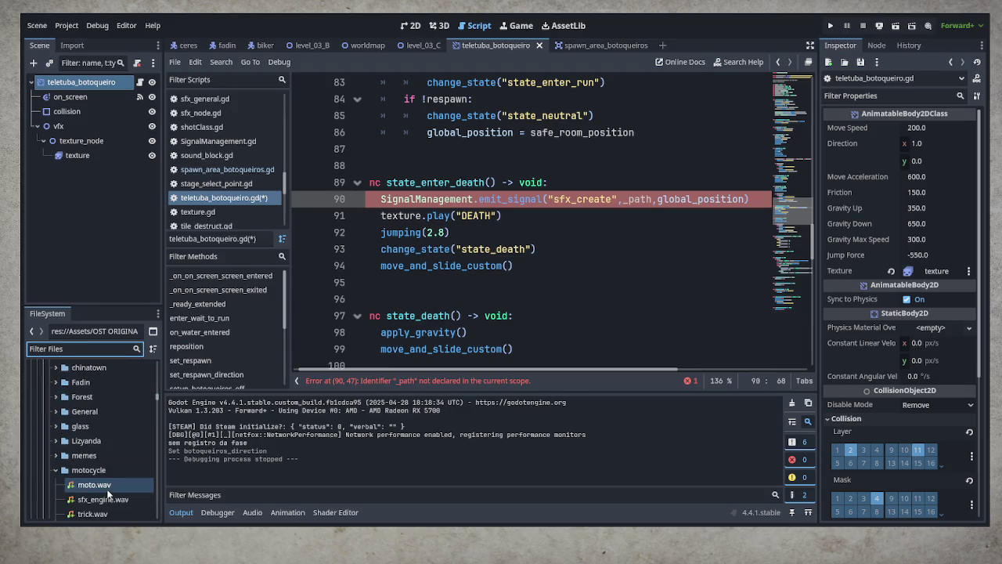
click(55, 470)
click(55, 455)
click(78, 469)
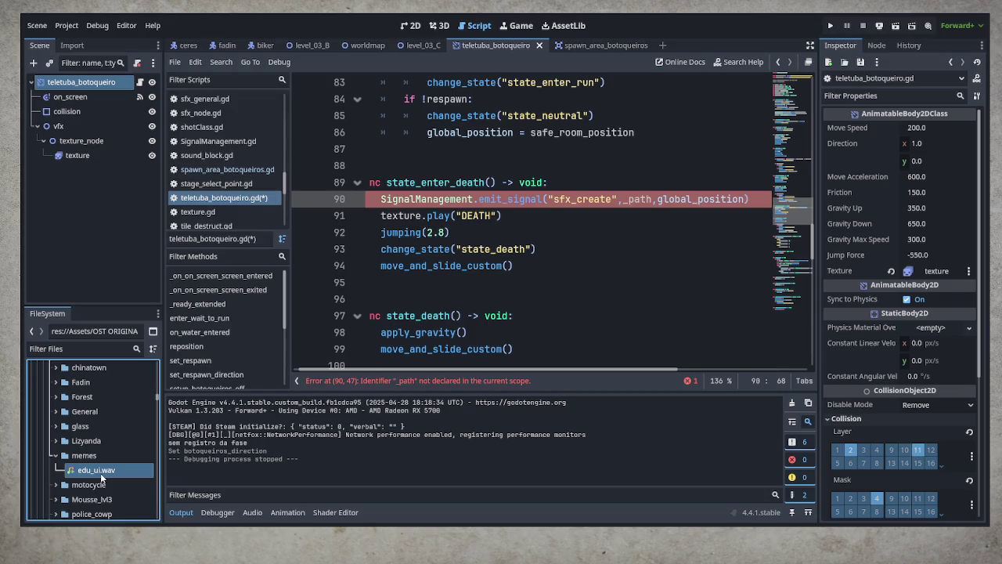
Step: Replace _path on line 90 with the edu_ui.wav path and run the game
double_click(638, 198)
key(BackSpace)
mouse_move(117, 474)
mouse_down()
mouse_move(610, 235)
mouse_move(631, 210)
mouse_up()
key(F5)
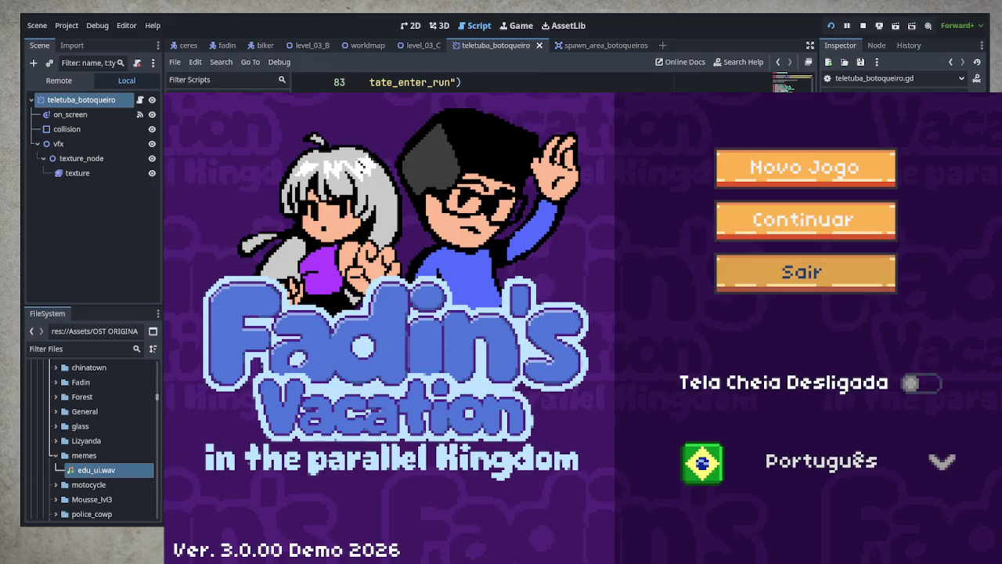
Step: Choose Continuar on the title menu and enter Praia 3 from the world map
key(Down)
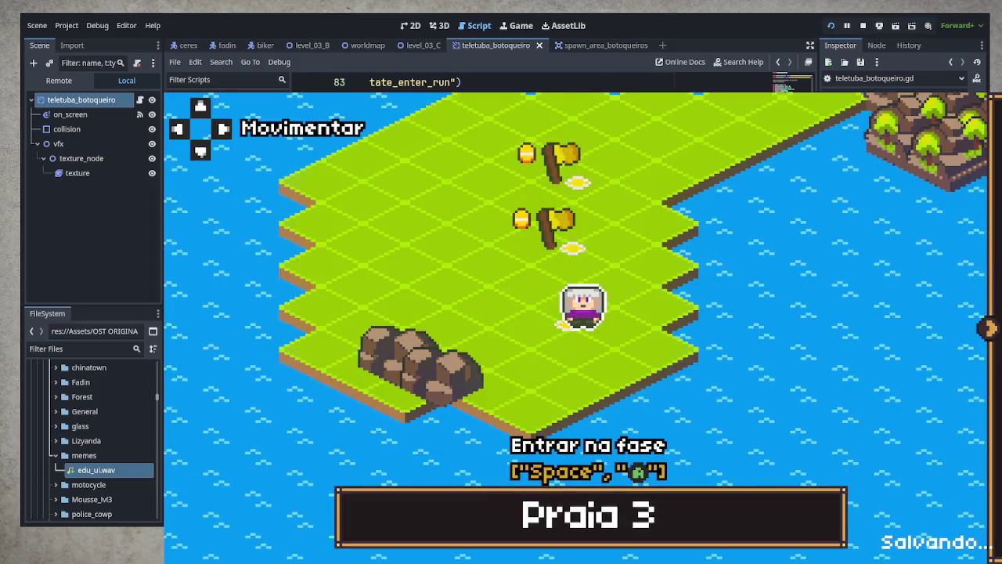
key(space)
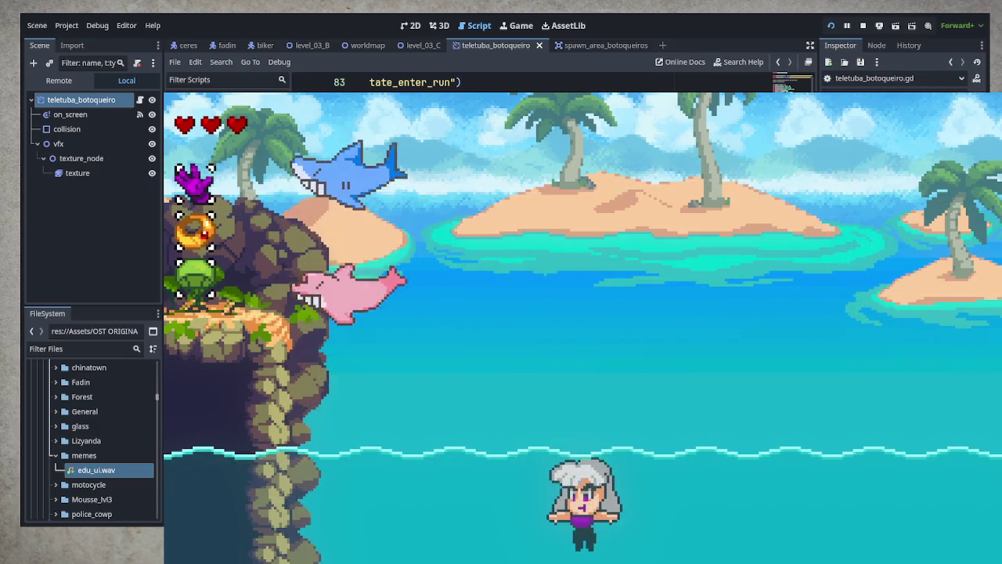
Step: Max out the EFEITOS volume in the pause menu, play the stage, then stop the game with F8
key(Escape)
drag(734, 415, 913, 415)
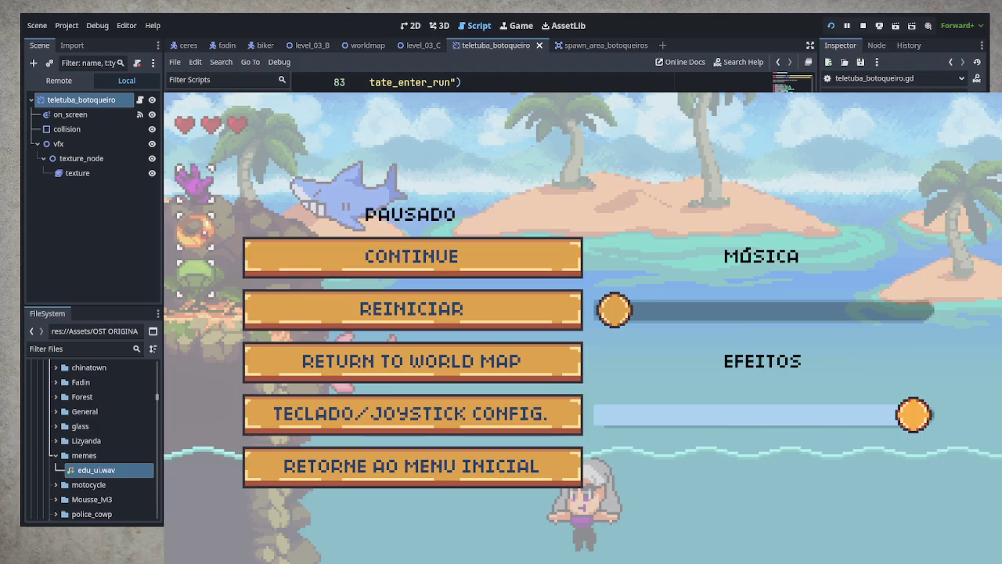
key(Escape)
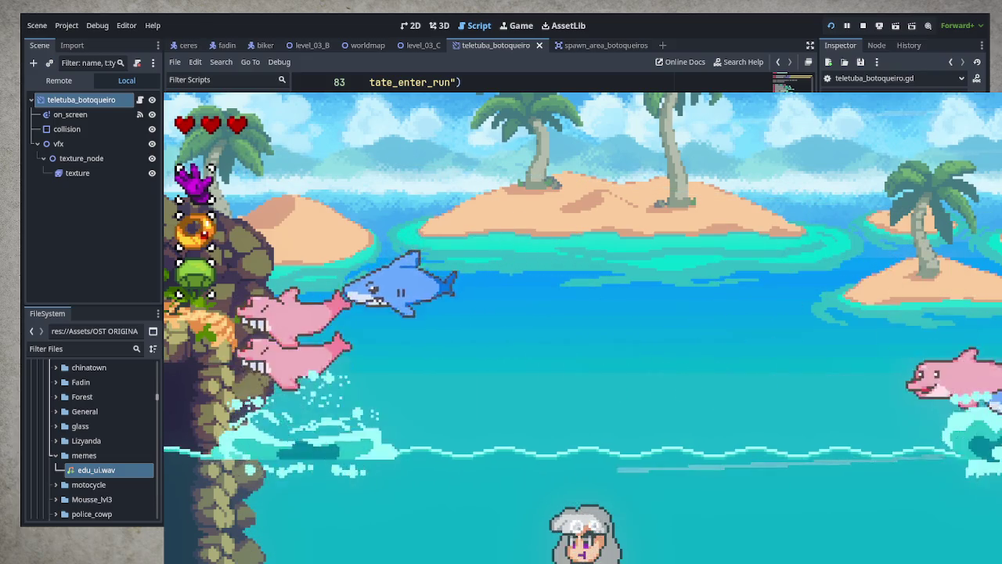
key(F8)
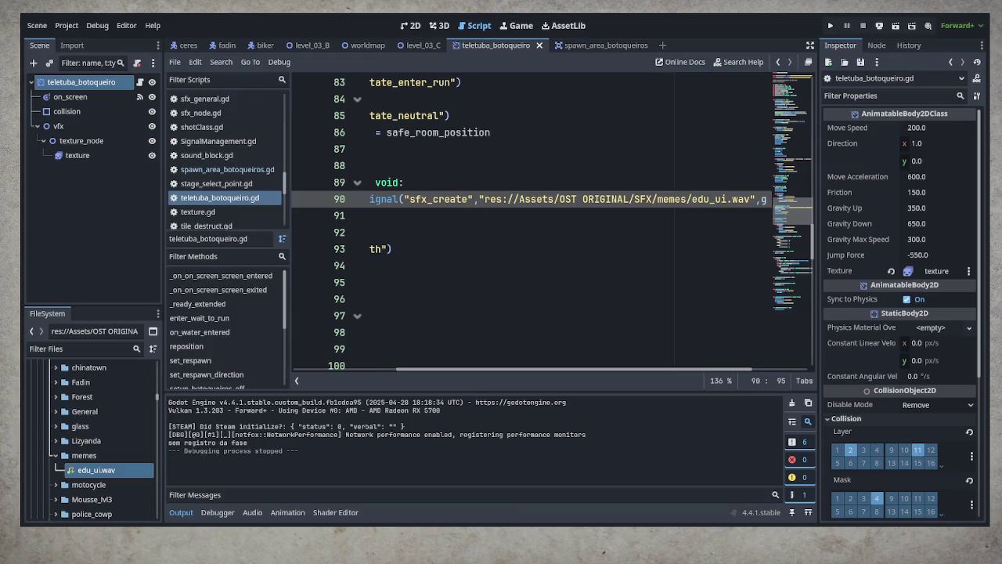
Step: In level_03_C's fish_container, duplicate the six teletuba enemies to make 12
click(416, 48)
scroll(86, 233, down, 3)
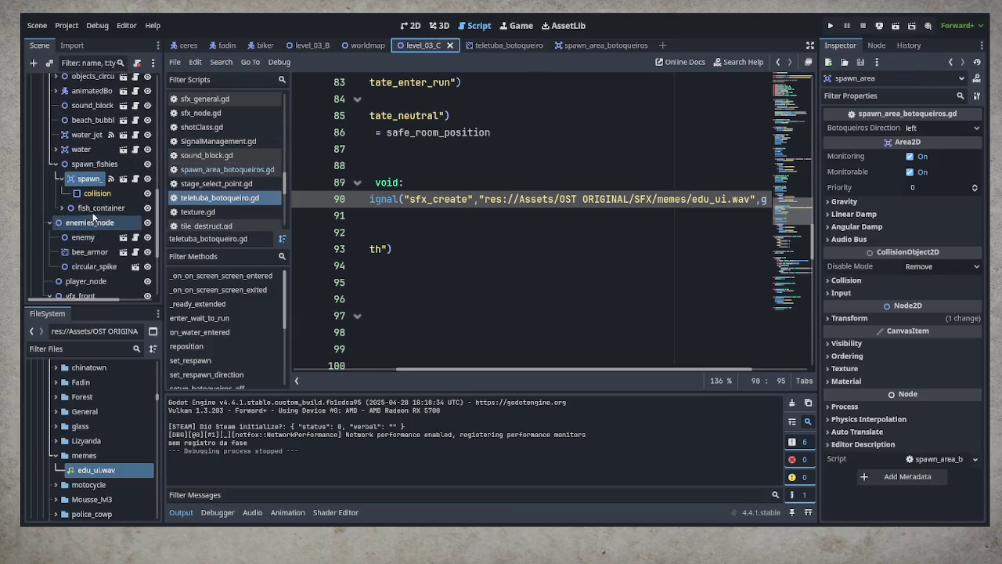
click(62, 208)
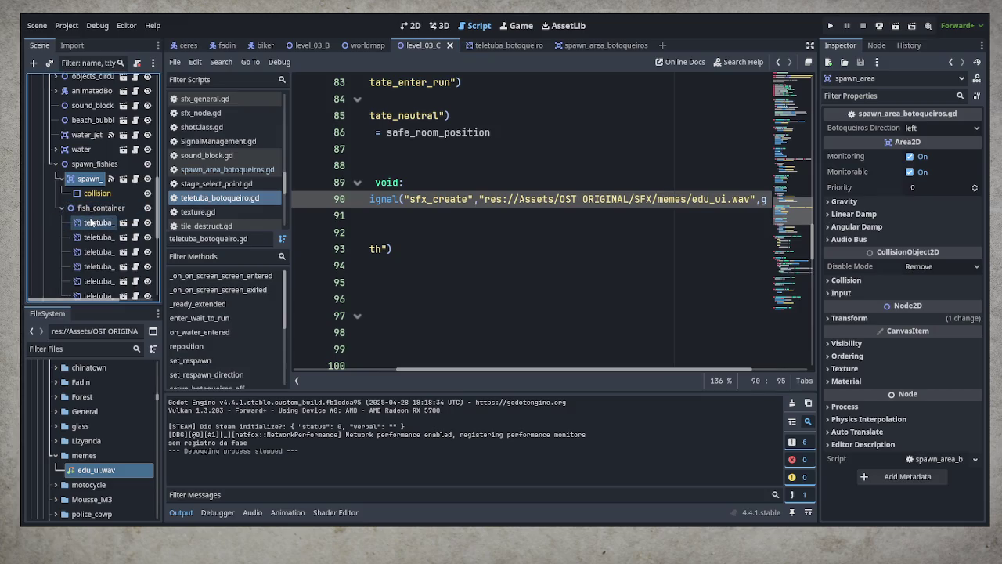
click(98, 222)
scroll(106, 231, down, 2)
shift+click(107, 215)
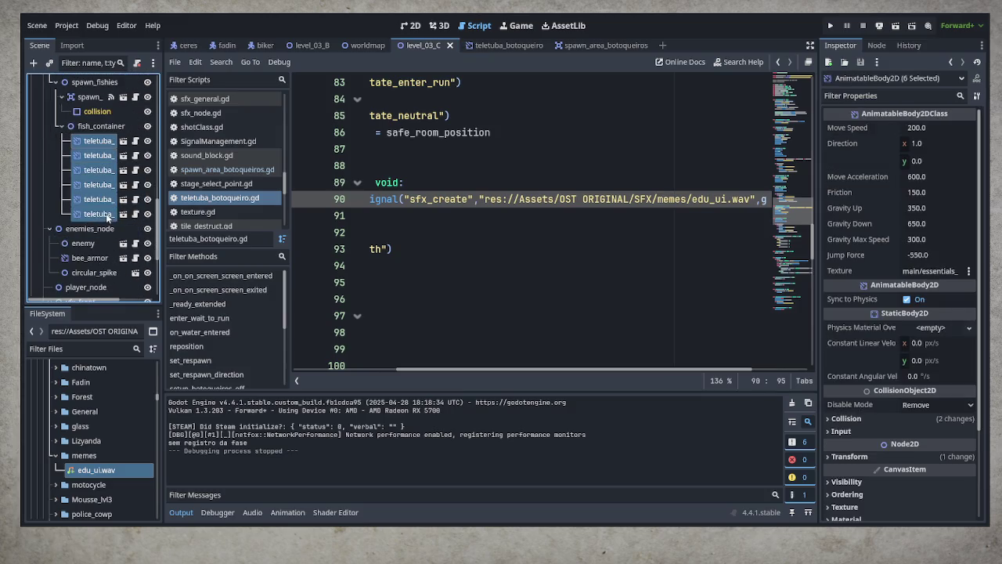
key(ctrl+d)
Step: Duplicate all 12 teletuba enemies to make 24 and save level_03_C
ctrl+click(114, 216)
ctrl+click(99, 136)
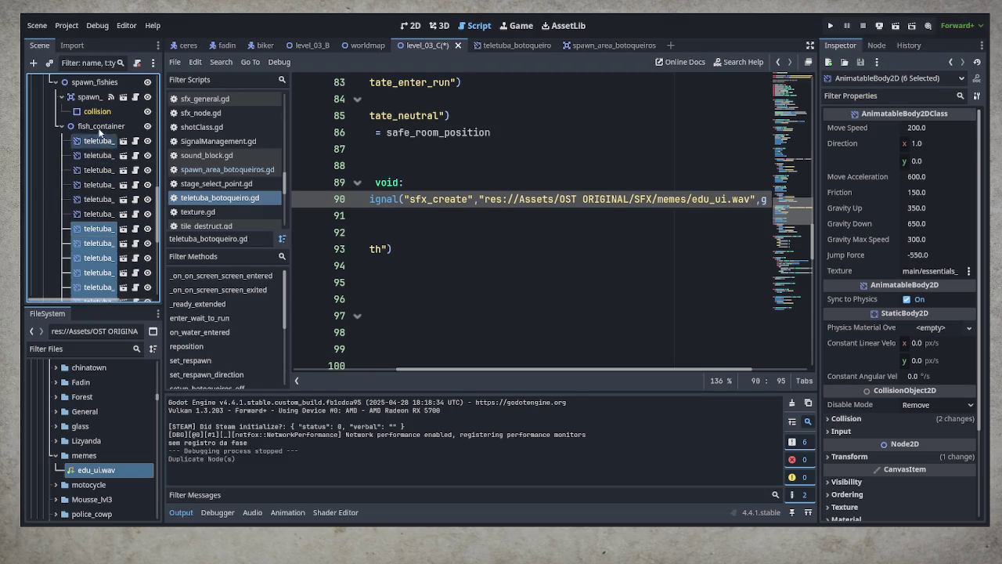
scroll(98, 157, down, 5)
shift+click(103, 192)
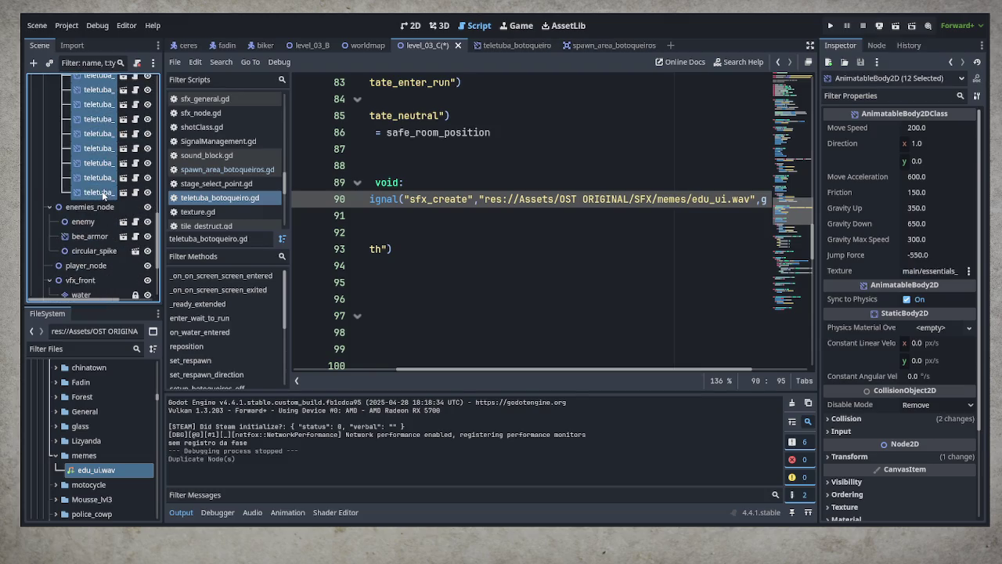
key(ctrl+d)
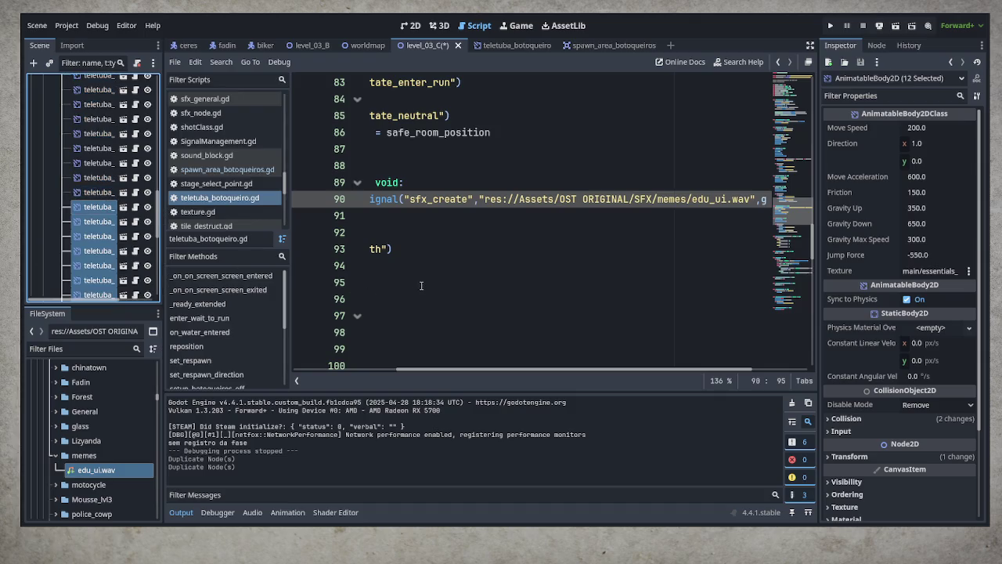
key(ctrl+s)
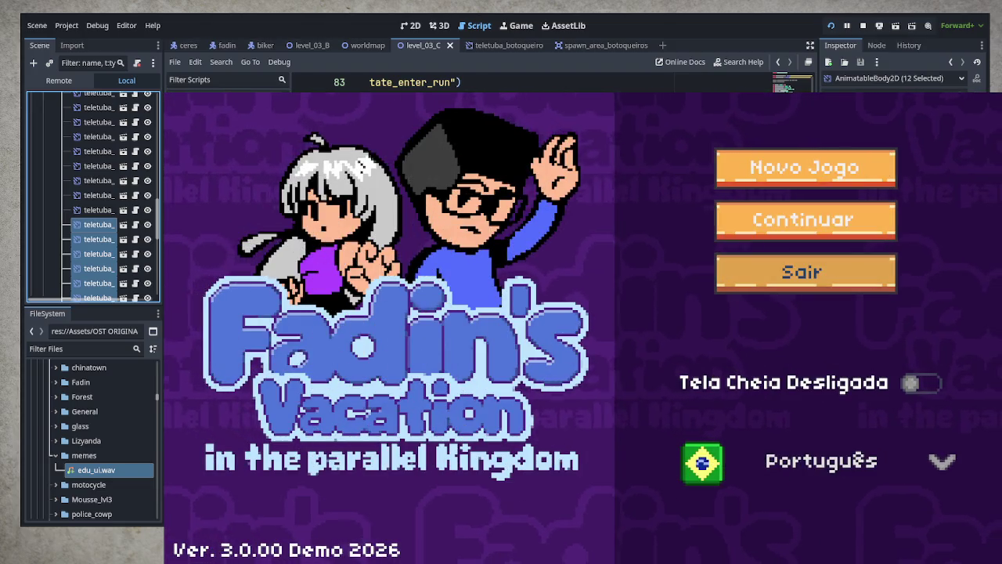
Step: Continue the saved game from the title menu and enter the Praia 3 stage
key(Return)
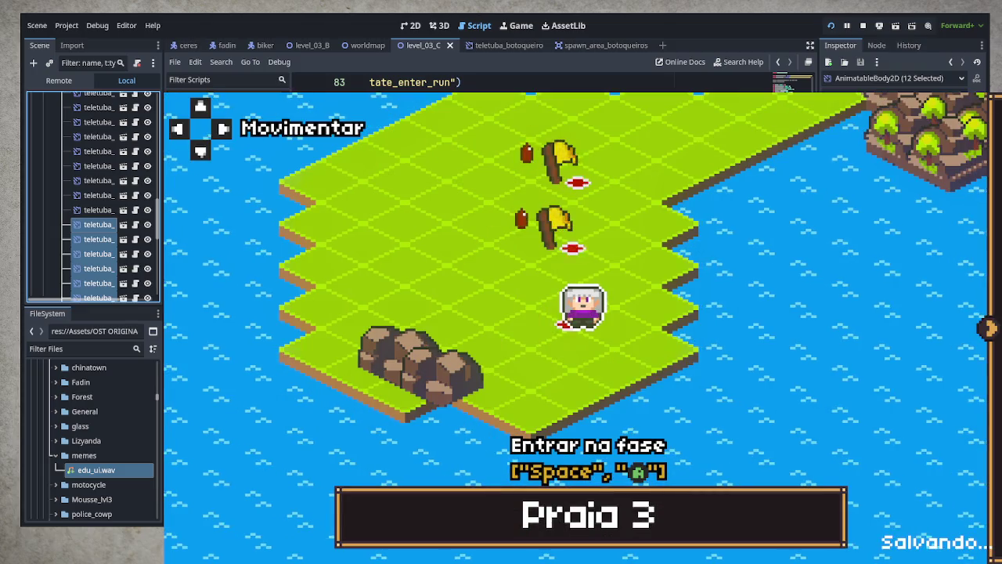
key(space)
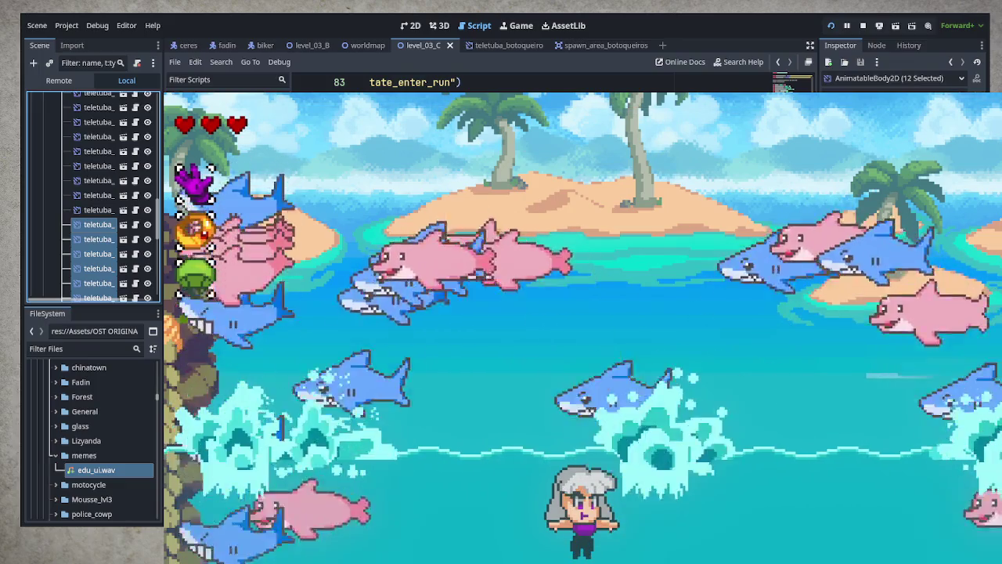
scroll(113, 215, up, 5)
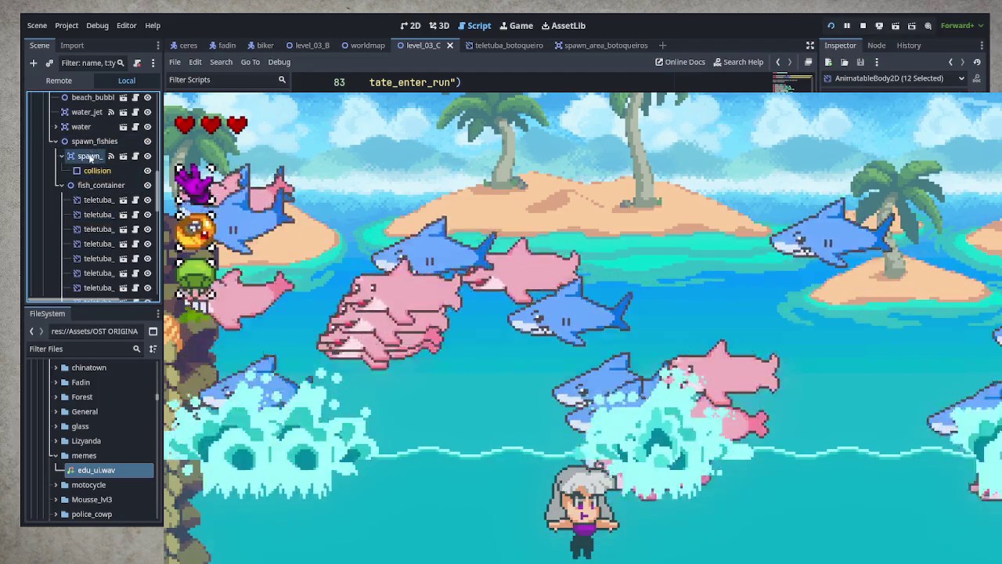
Step: Select the spawn area node to inspect its settings, then save level_03_C
click(89, 156)
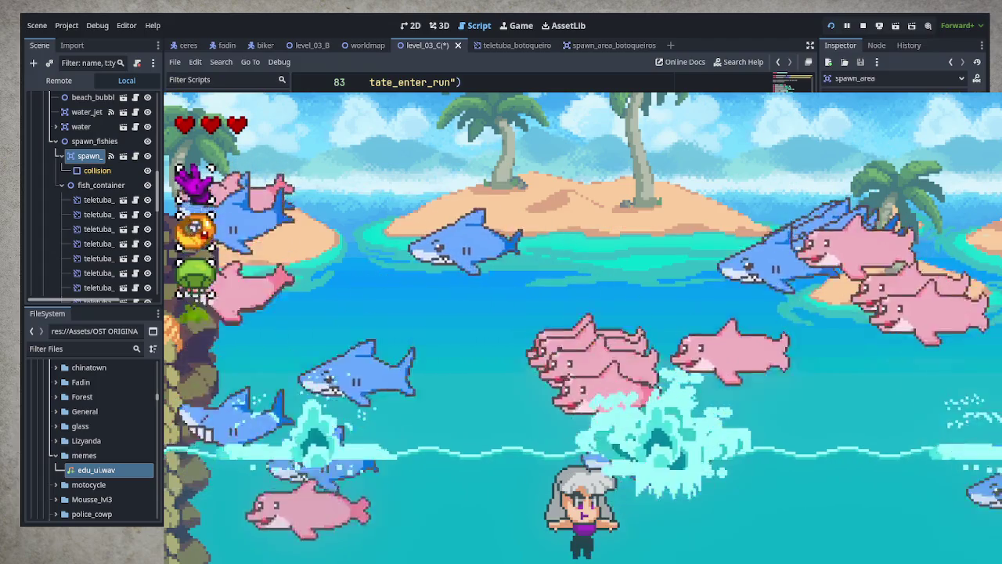
key(ctrl+s)
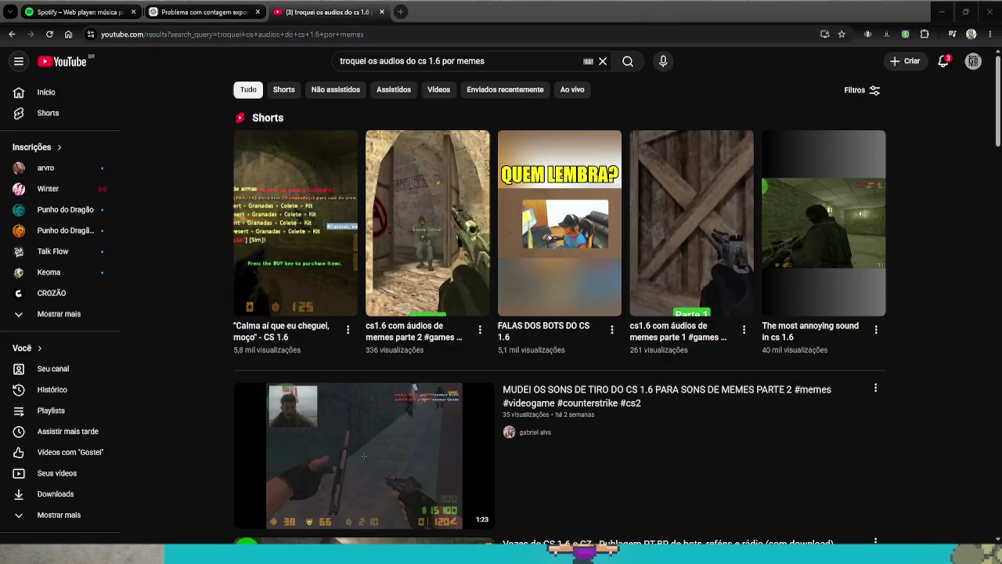
click(432, 227)
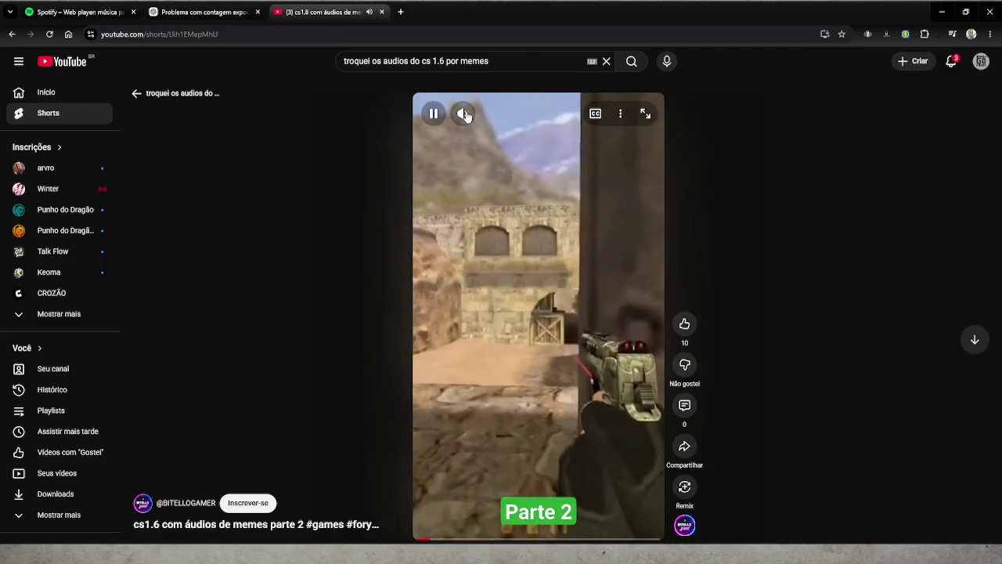
mouse_move(466, 115)
click(500, 116)
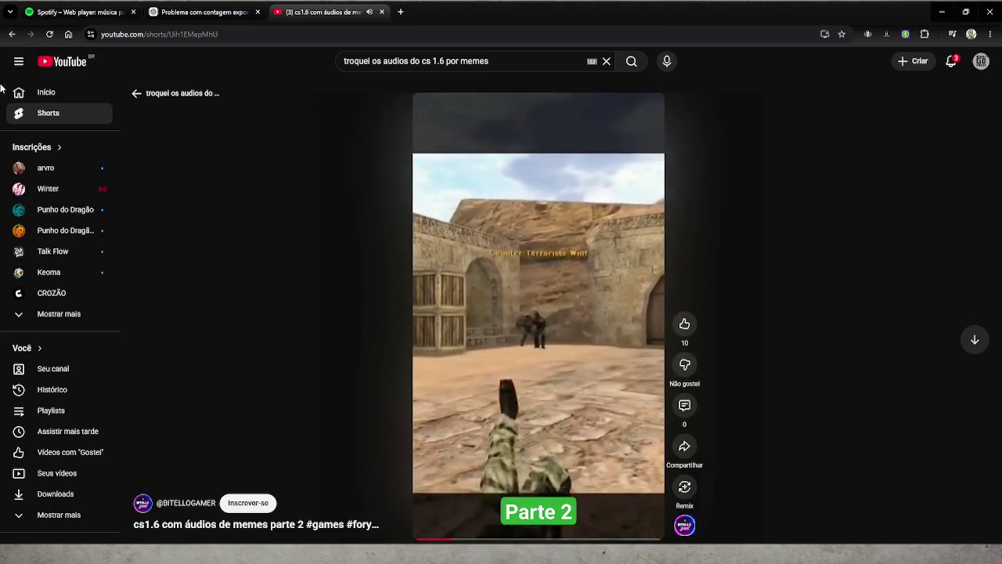
click(9, 35)
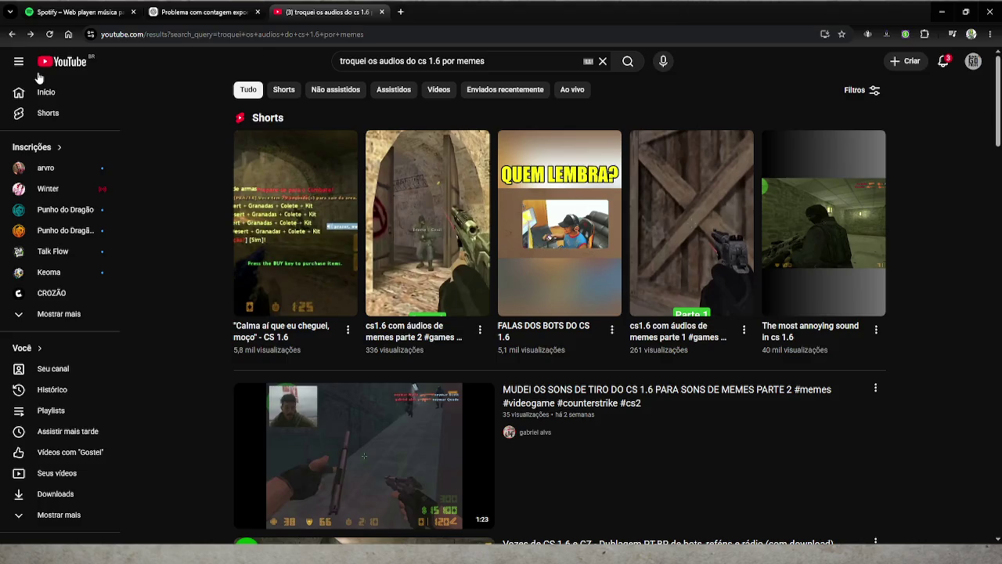
click(697, 233)
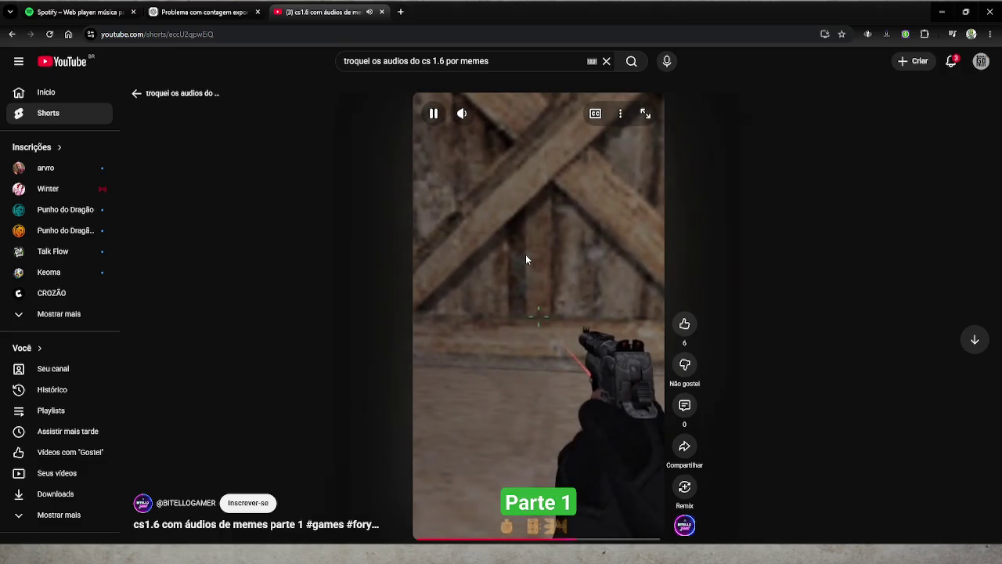
click(533, 257)
click(8, 35)
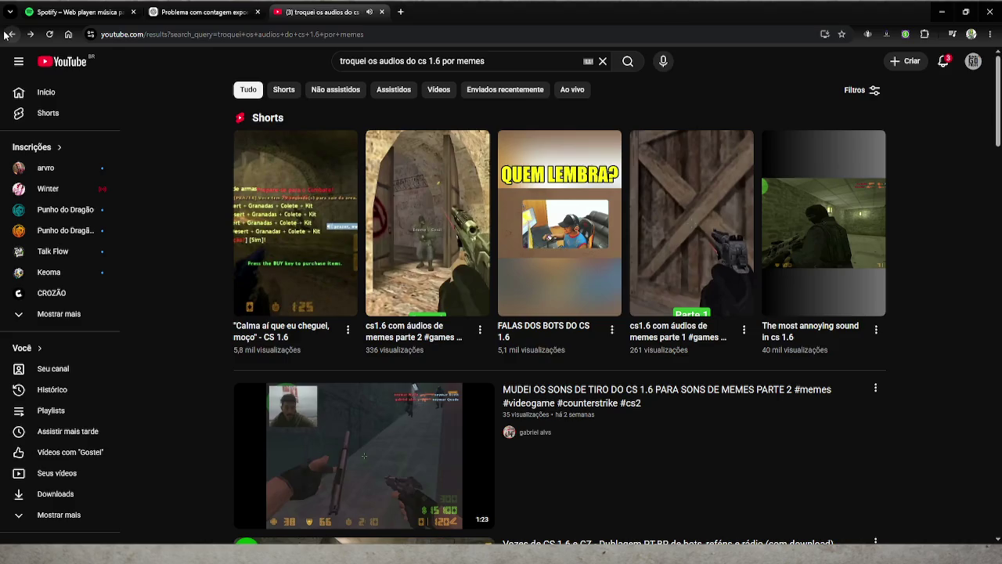
click(402, 12)
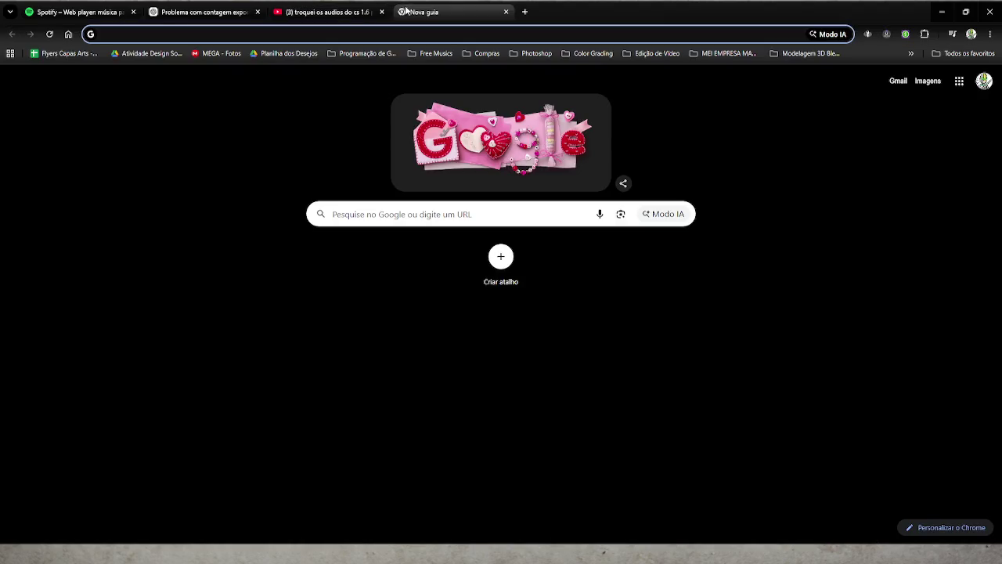
Step: Go to tiktok.com, pause the feed video, and dismiss the cashback popup
text(tiktok.com)
key(Return)
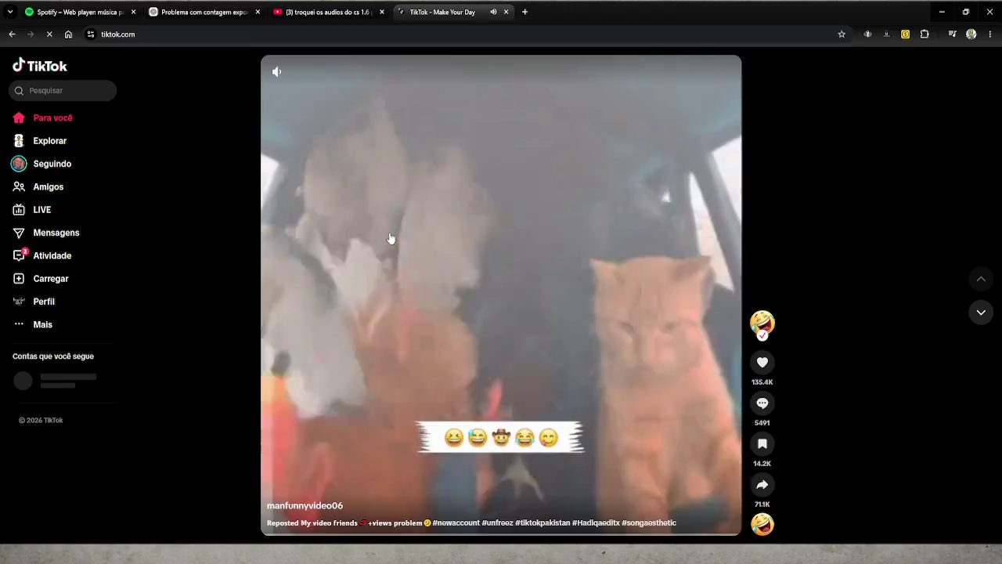
click(298, 413)
click(247, 441)
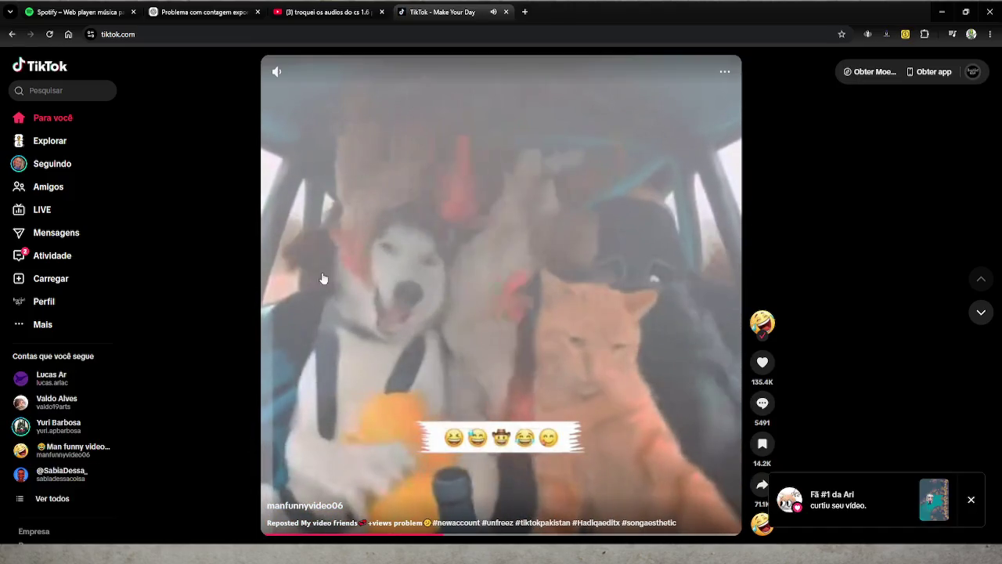
Step: Search TikTok for 'cs 1.6 audios memes' and open the second result video
click(67, 95)
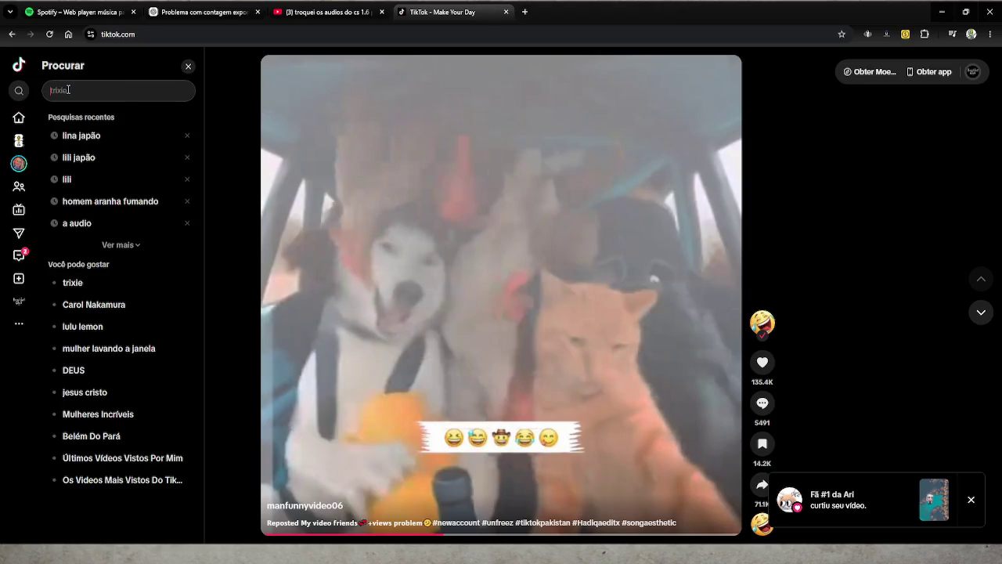
text(cs)
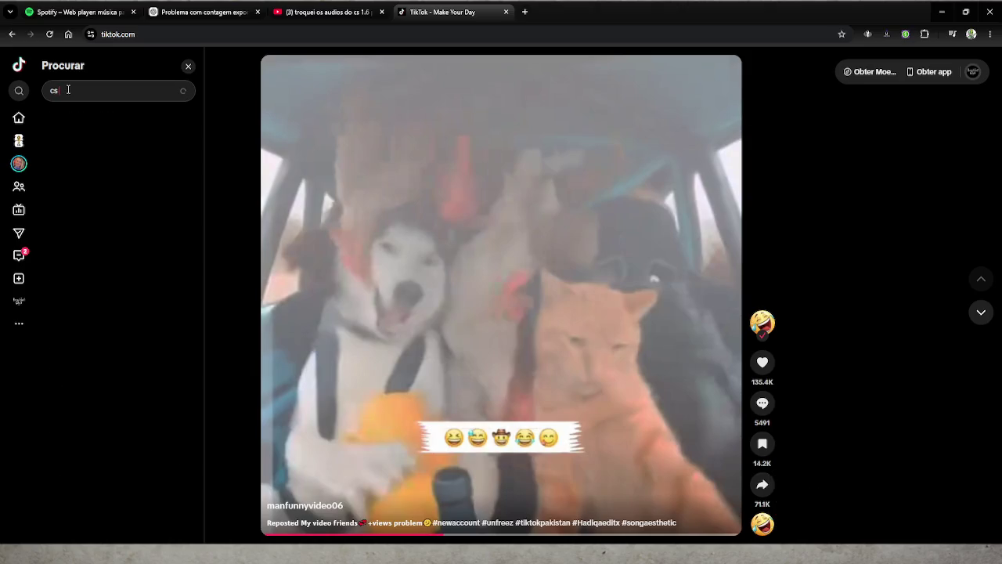
text( 1.6)
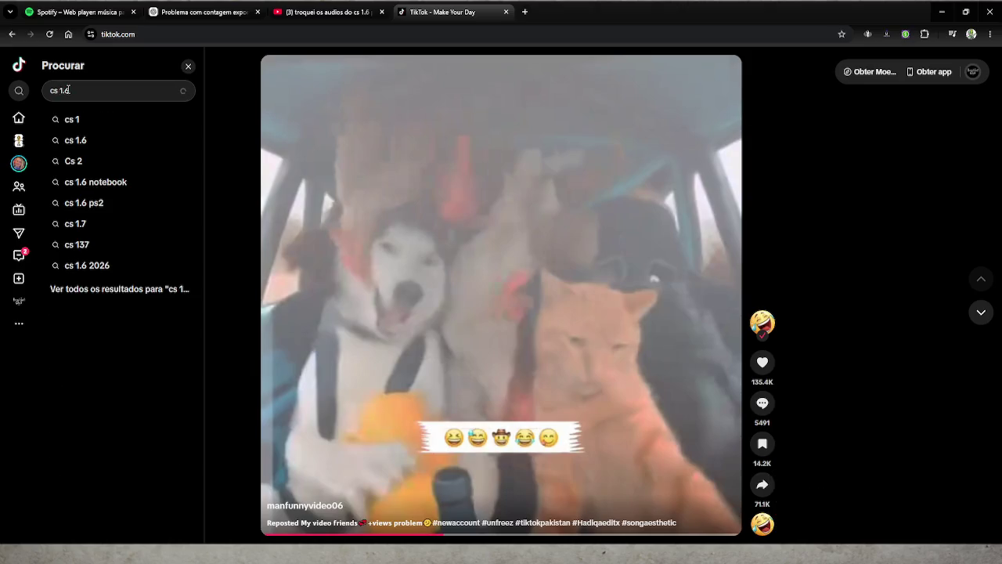
text( audios memes)
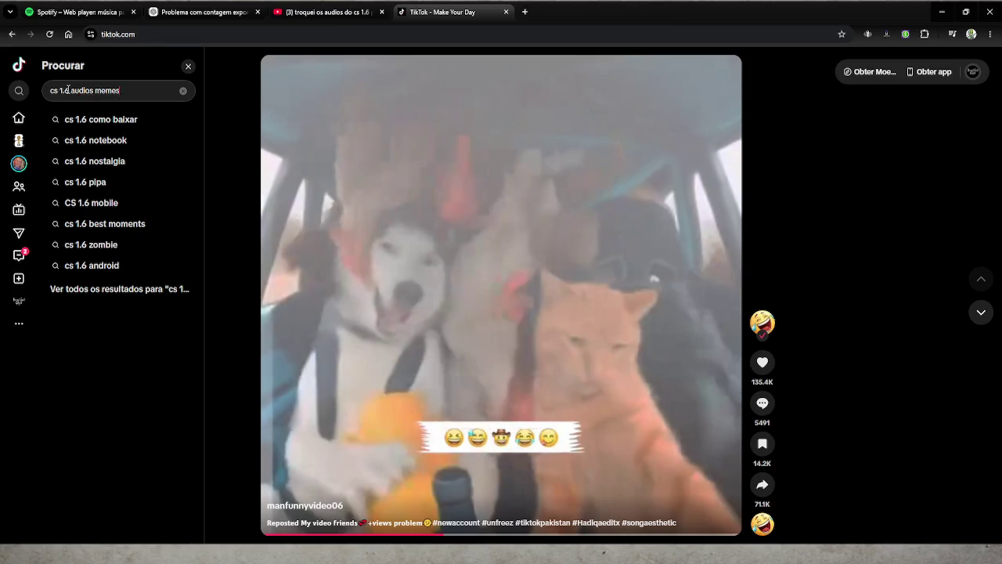
key(Return)
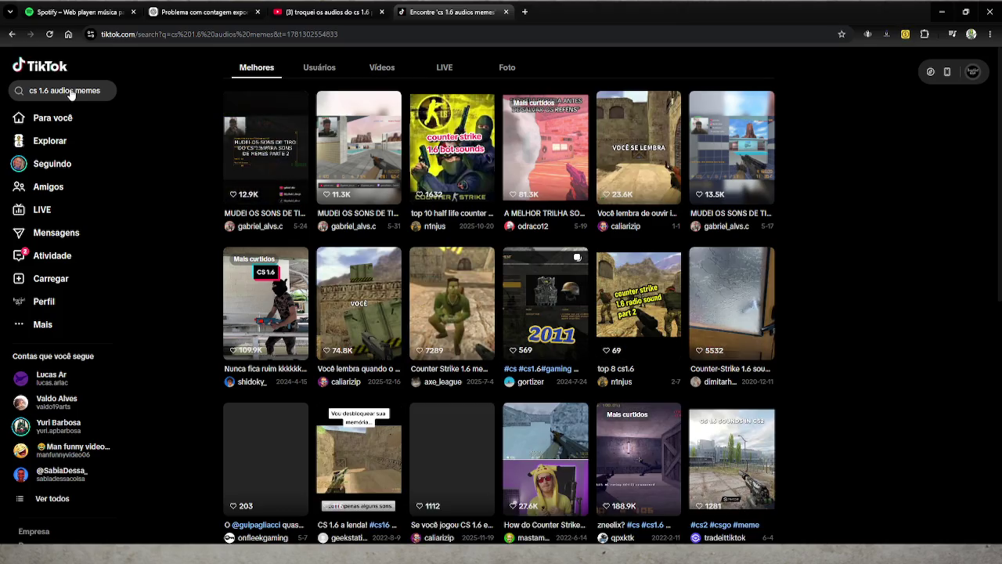
click(364, 150)
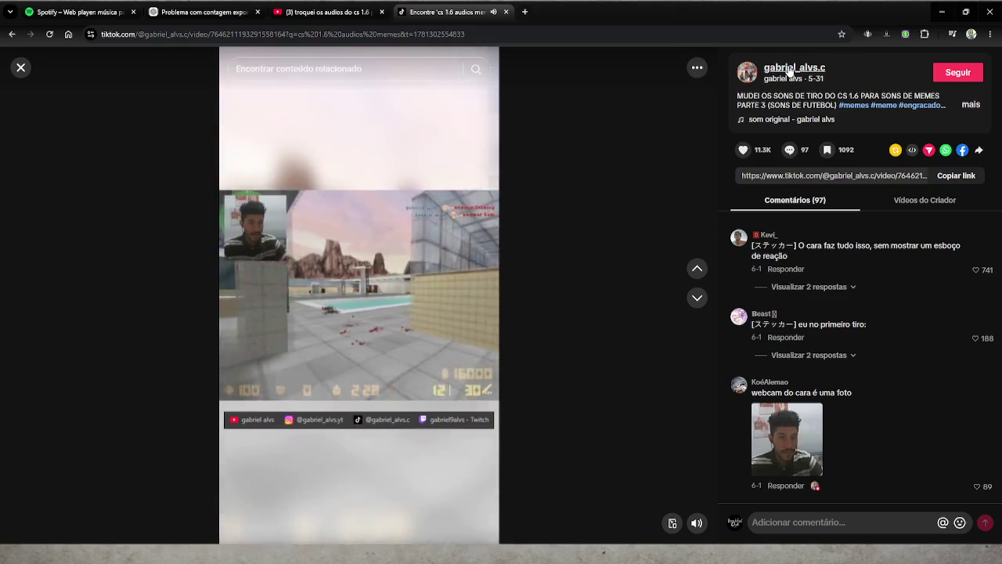
Step: Open the video creator's profile page from the part 3 video
mouse_move(789, 71)
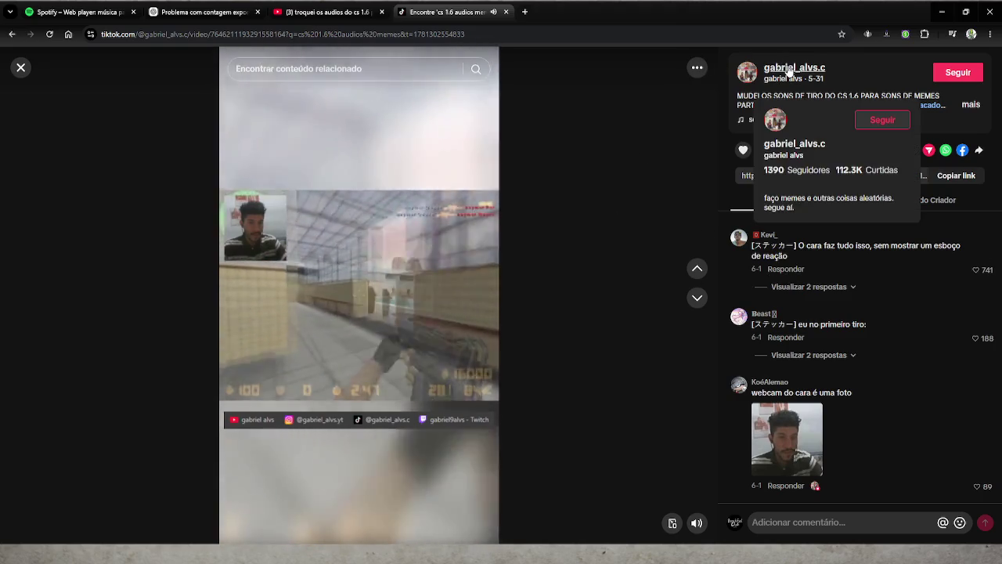
click(788, 71)
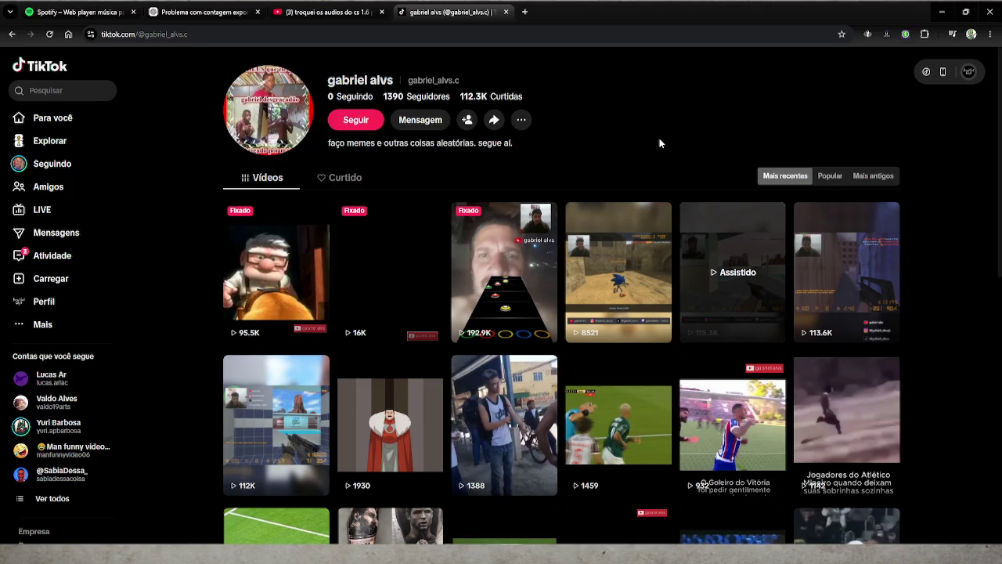
Step: Scroll the creator's profile, return to the search results, and briefly reopen the part 3 video
scroll(630, 272, down, 3)
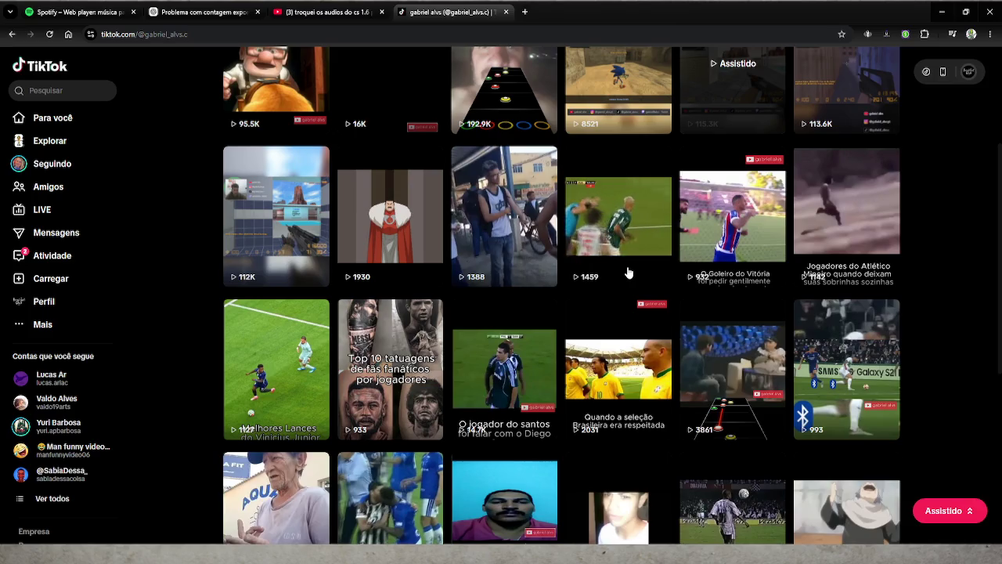
scroll(629, 271, down, 2)
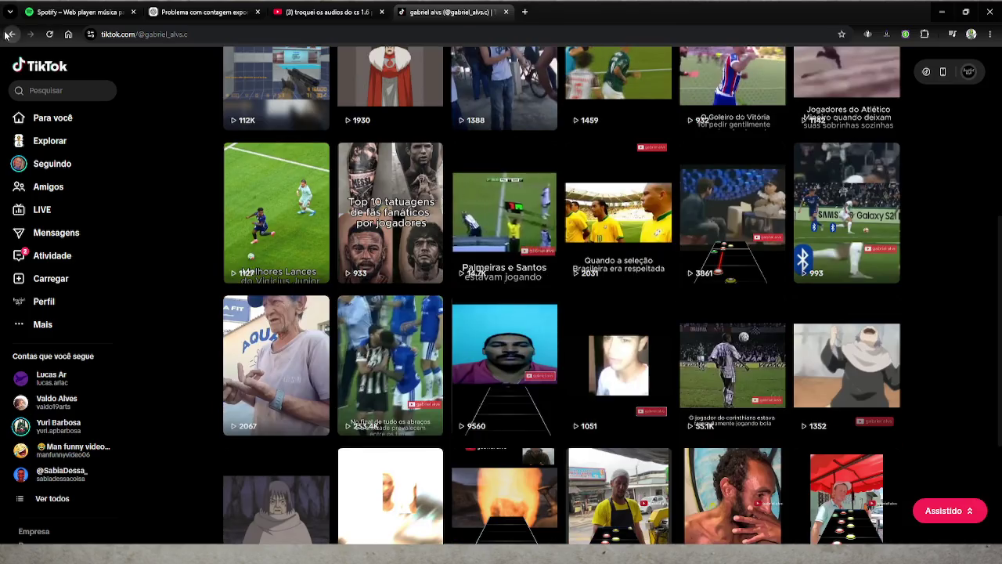
click(9, 35)
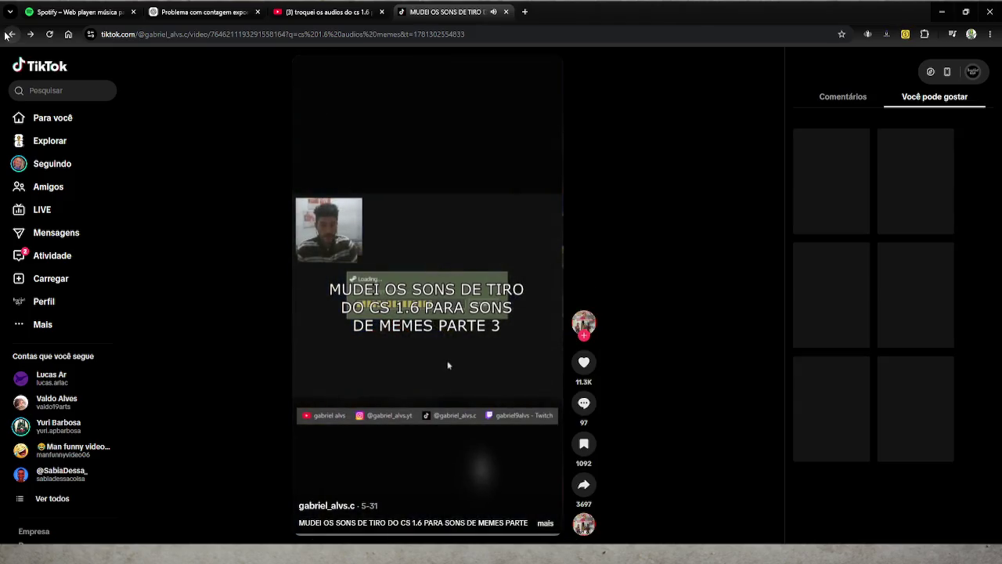
click(9, 35)
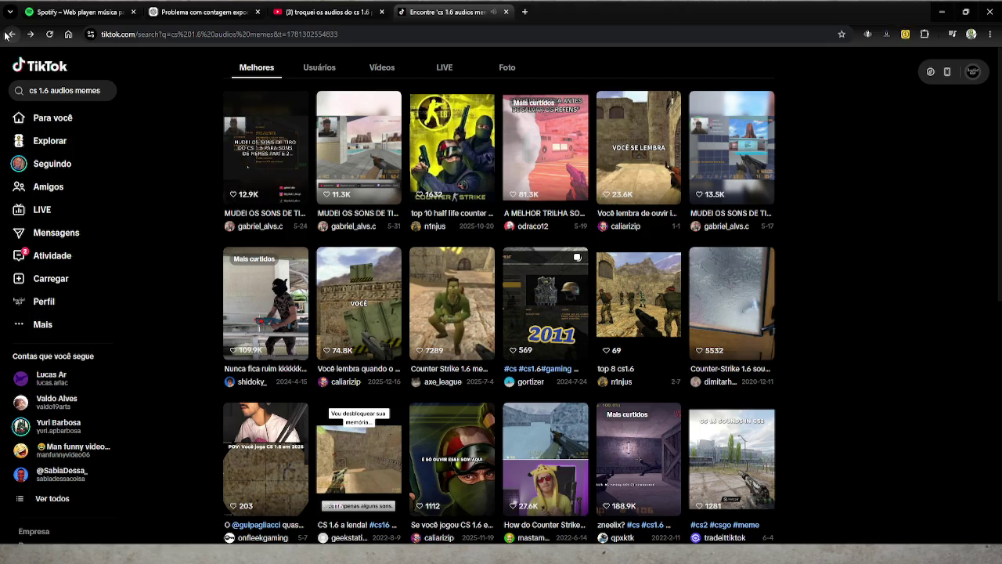
click(357, 165)
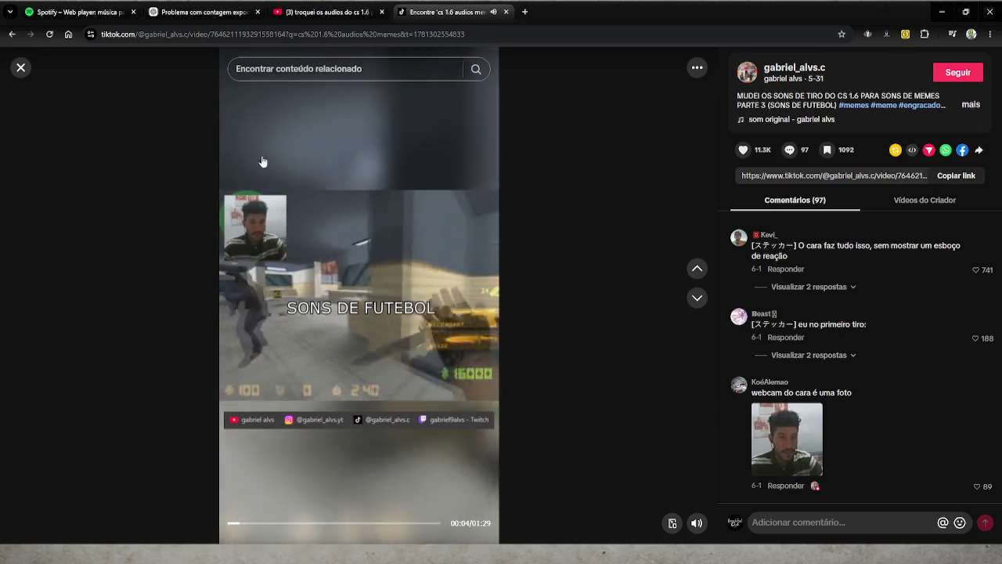
click(11, 33)
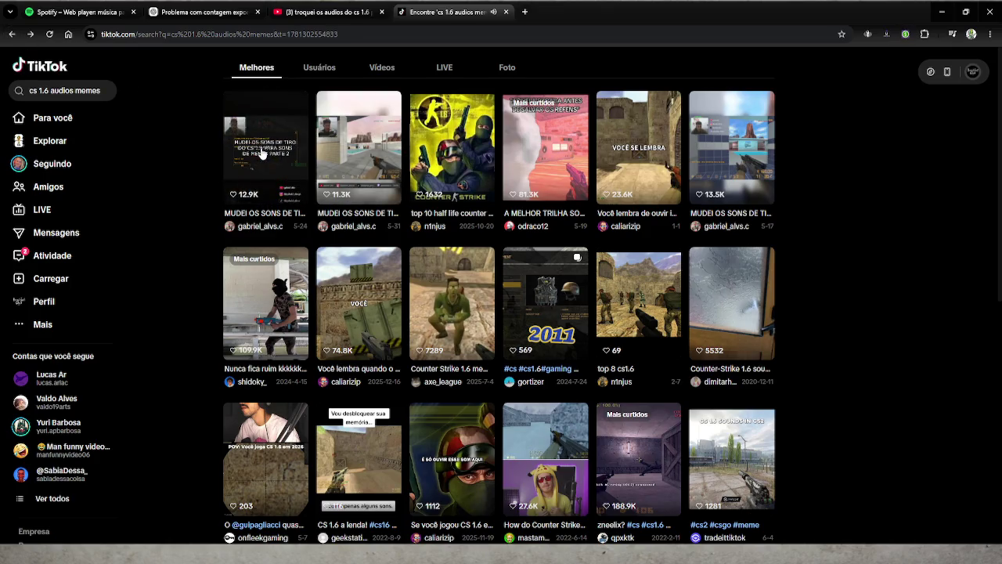
click(263, 153)
click(11, 35)
click(285, 158)
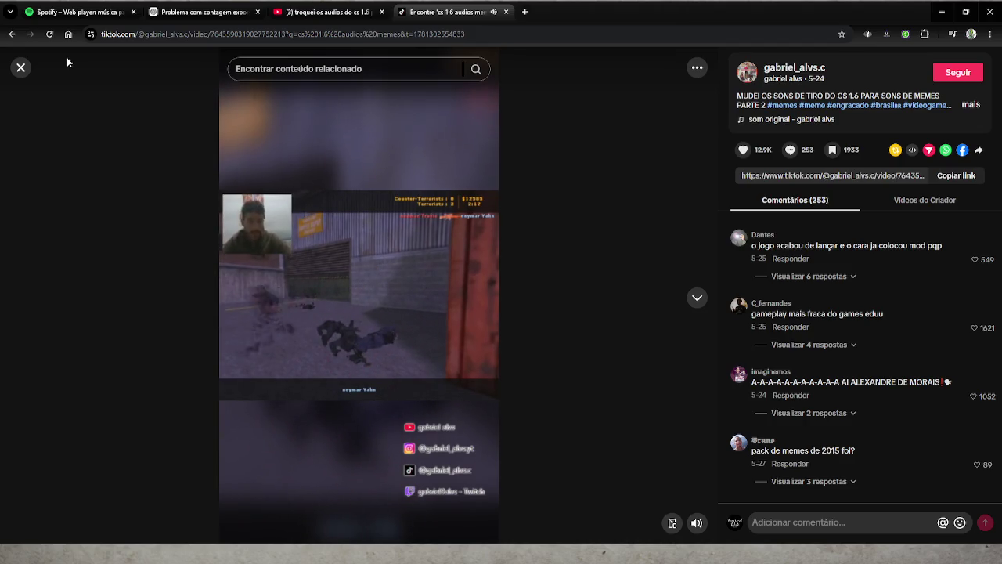
click(10, 34)
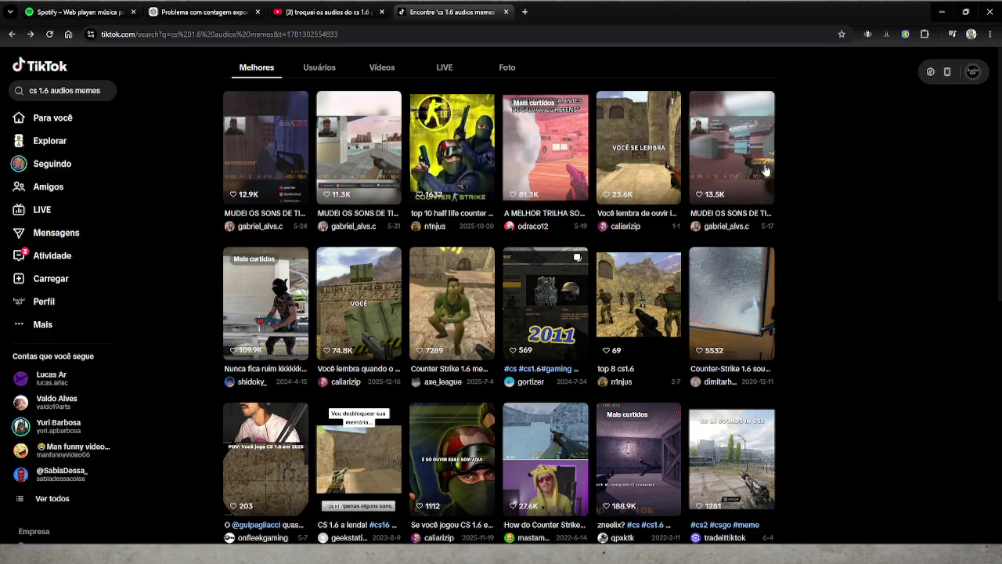
click(765, 168)
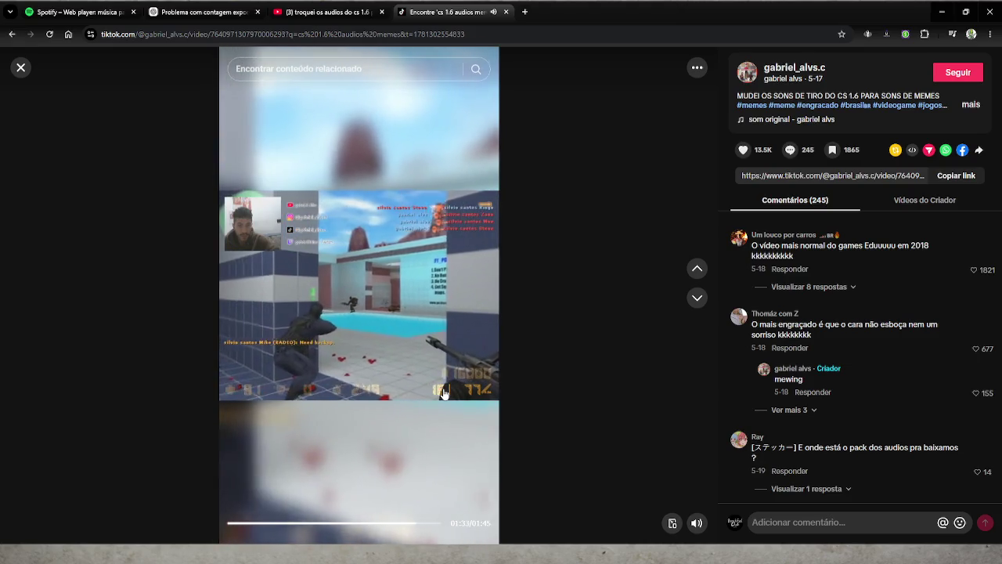
Step: Pause the meme-sounds video at 01:34
click(444, 393)
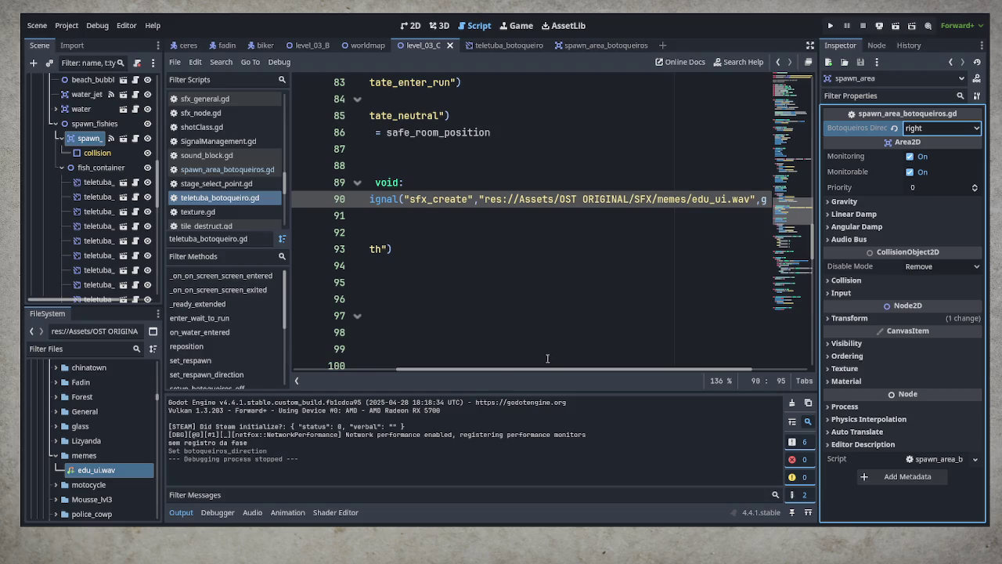
Step: Select teletuba_botoqueiro5 in the Scene dock, then the whole range of teletuba enemies
drag(561, 371, 450, 383)
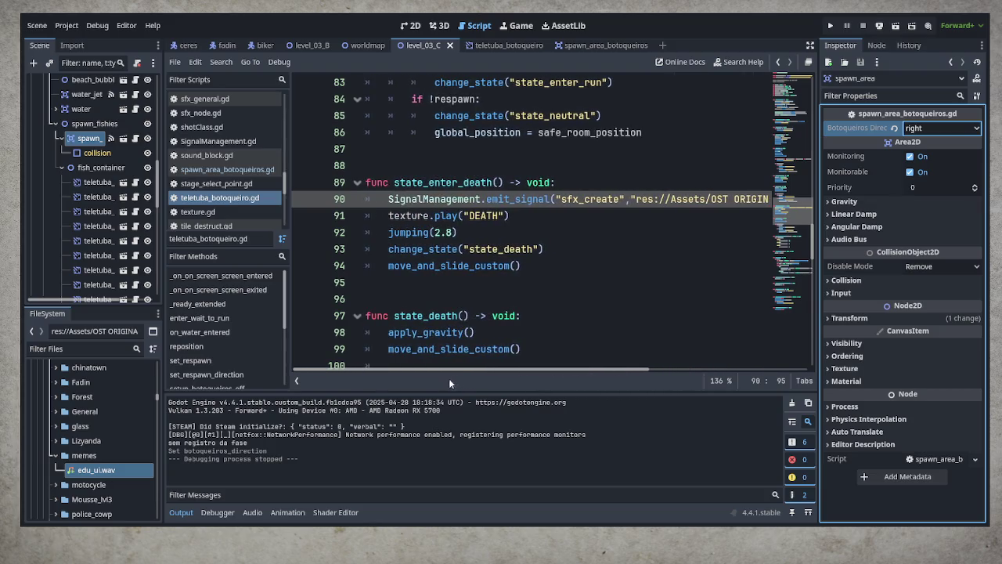
click(98, 242)
scroll(103, 254, down, 3)
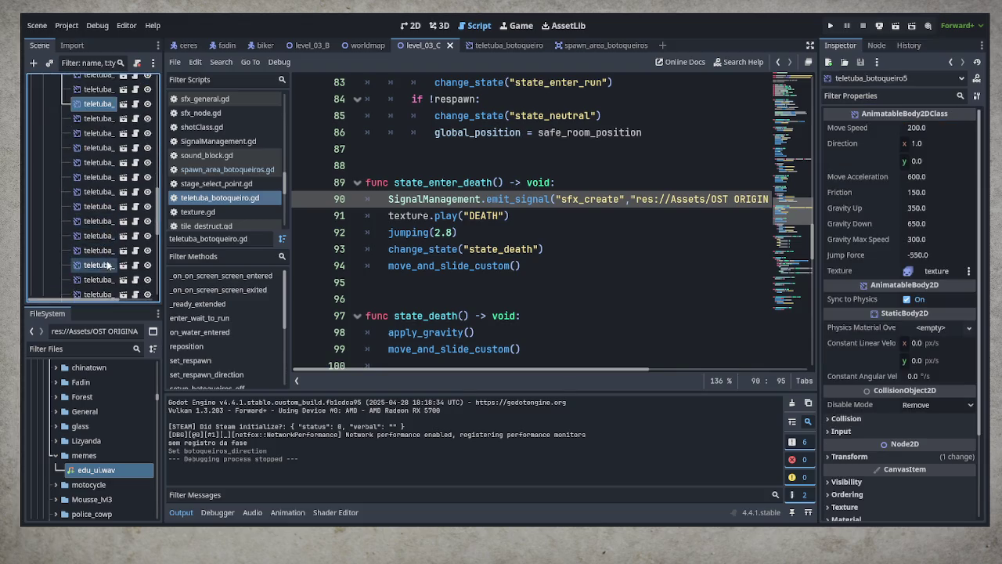
scroll(107, 256, down, 2)
shift+click(100, 190)
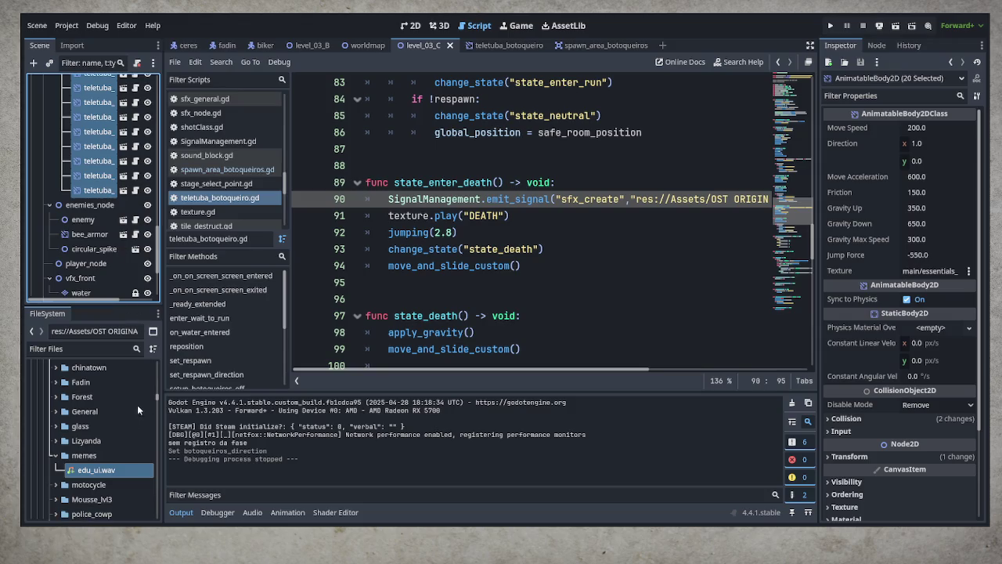
Step: Delete the twenty teletuba nodes, save level_03_C, and switch to spawn_area_botoqueiros
key(Delete)
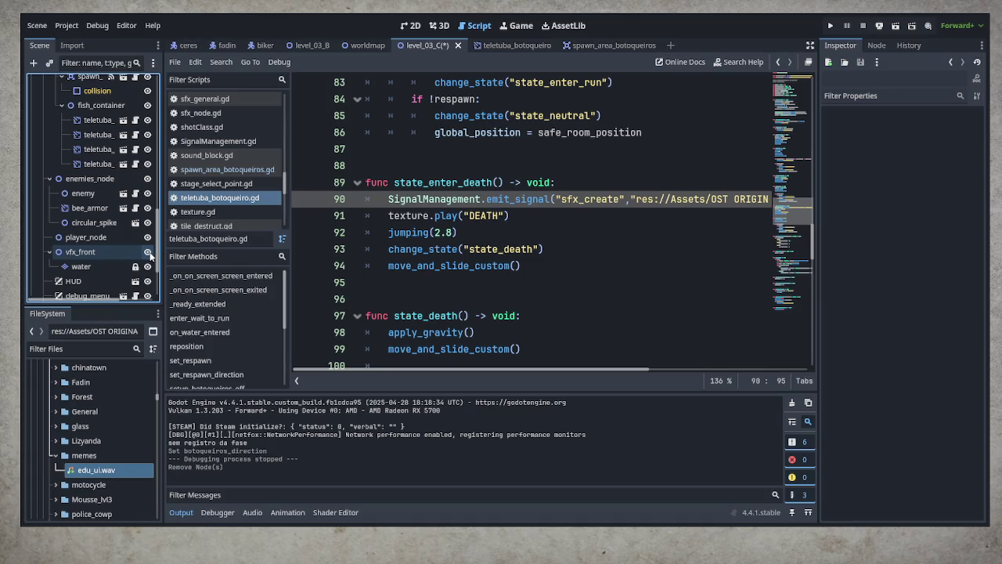
key(ctrl+s)
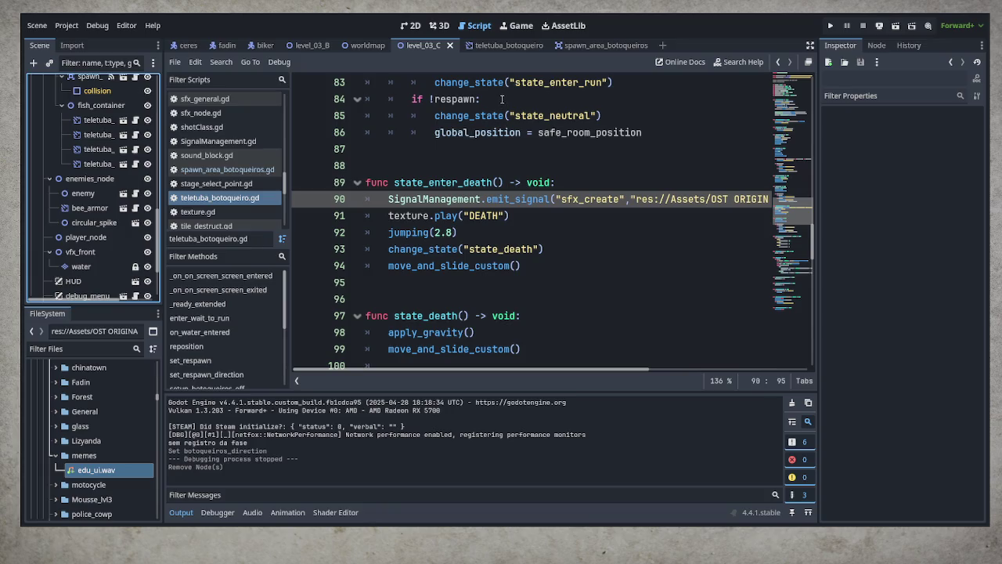
click(596, 45)
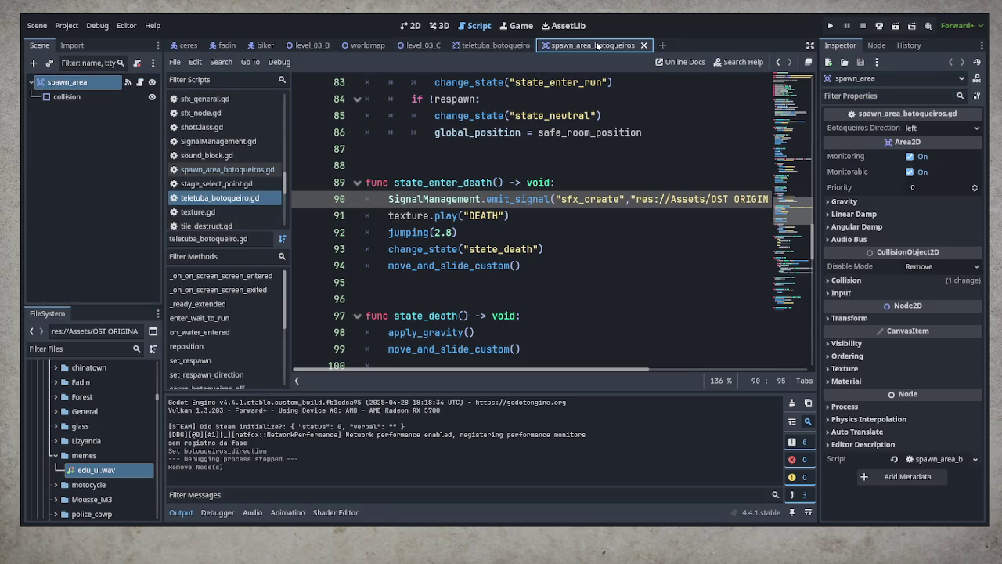
Step: Close the spawn_area_botoqueiros scene and scroll to reposition() in teletuba_botoqueiro.gd
click(643, 45)
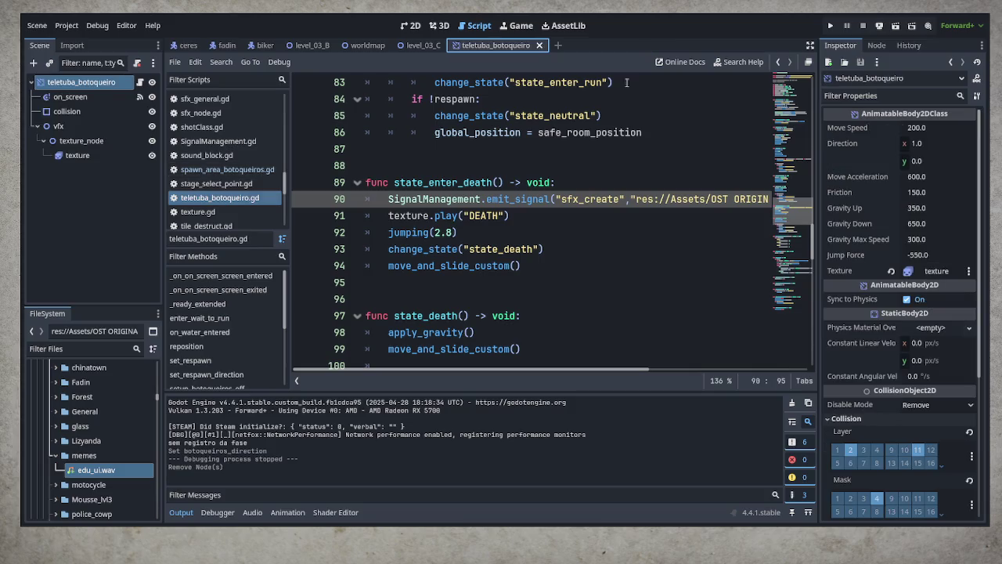
scroll(586, 264, down, 8)
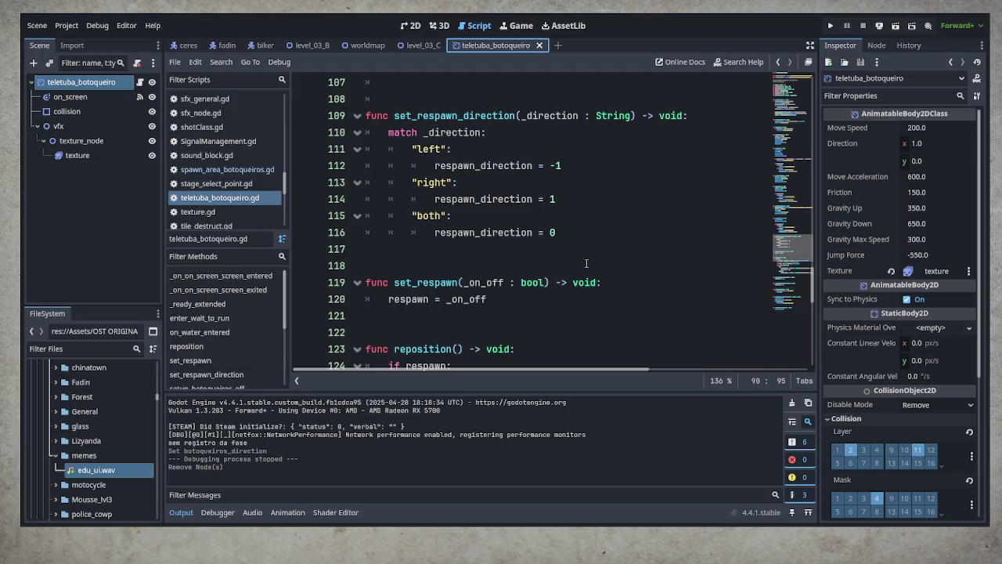
scroll(586, 263, down, 3)
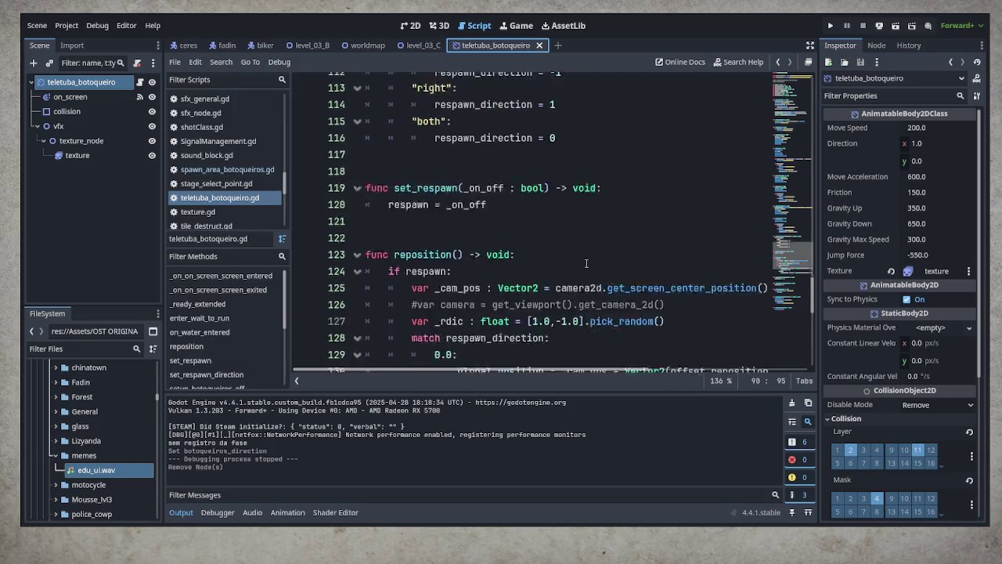
scroll(586, 264, down, 1)
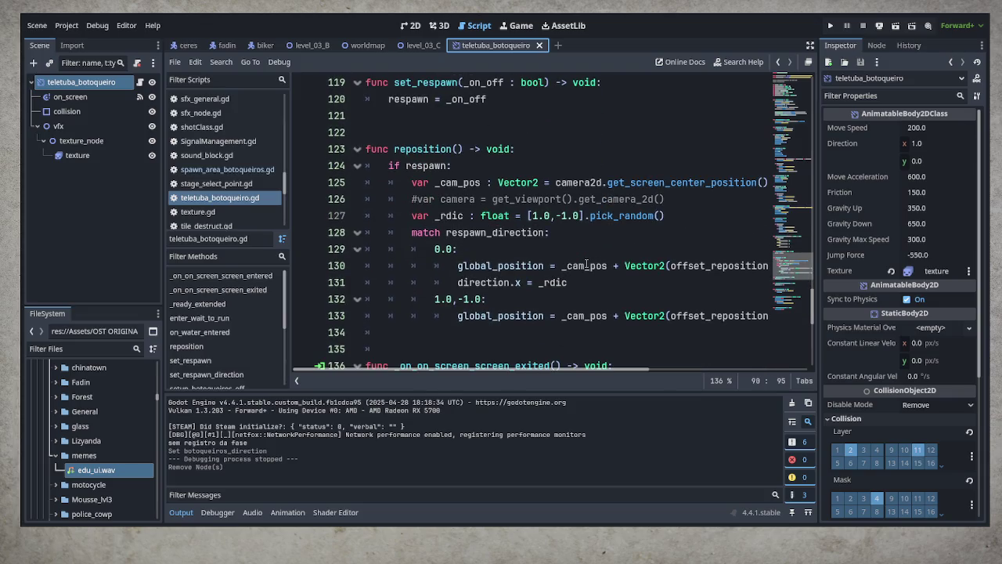
scroll(586, 264, down, 1)
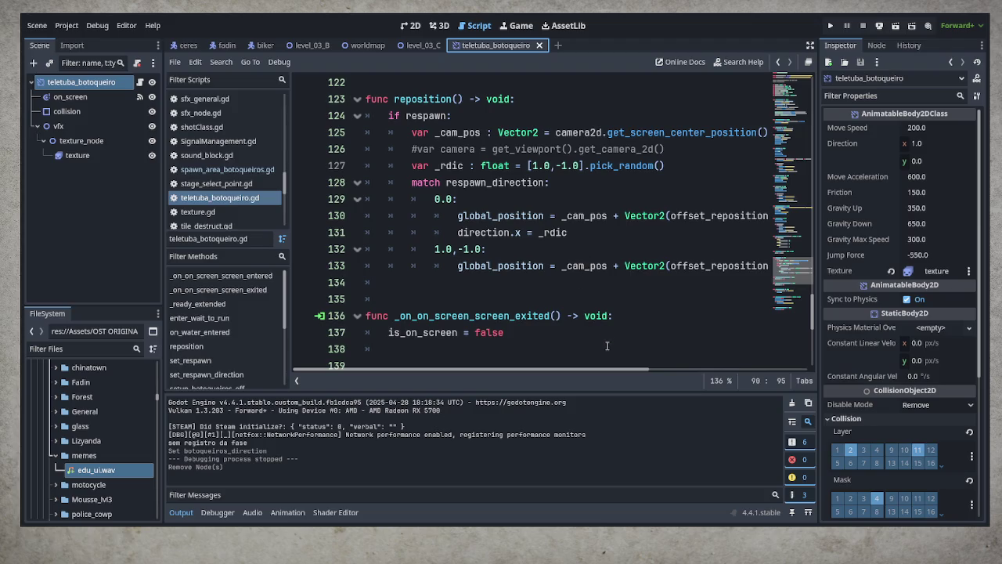
Step: Append ' * -1' to line 131 so direction.x becomes _rdic * -1
drag(610, 368, 730, 377)
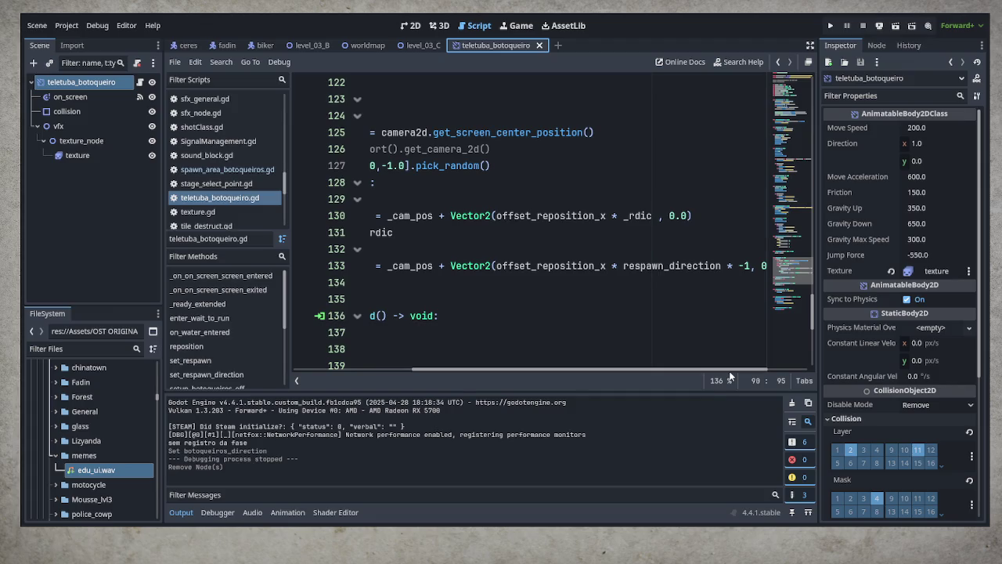
drag(730, 377, 609, 376)
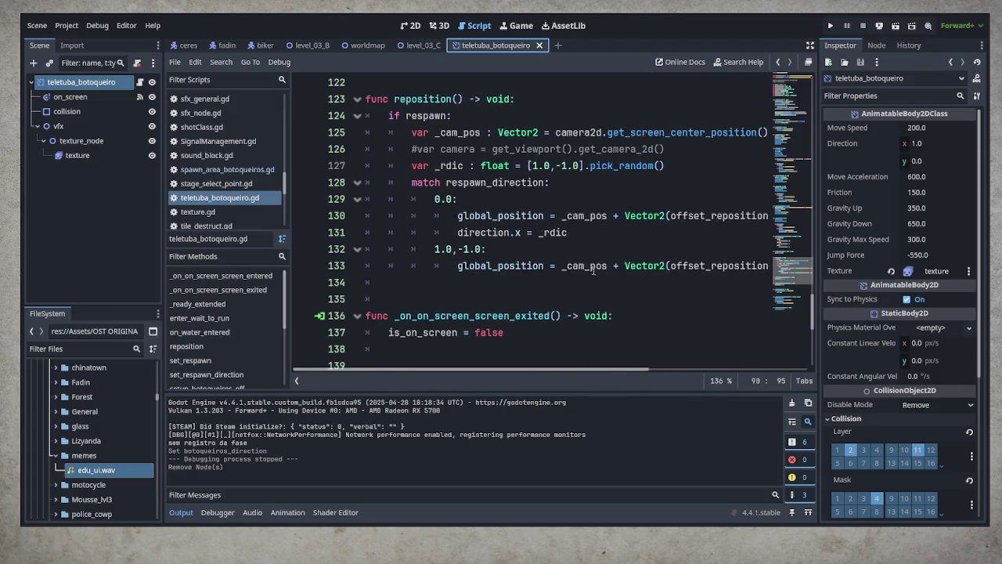
click(600, 236)
text(* -1)
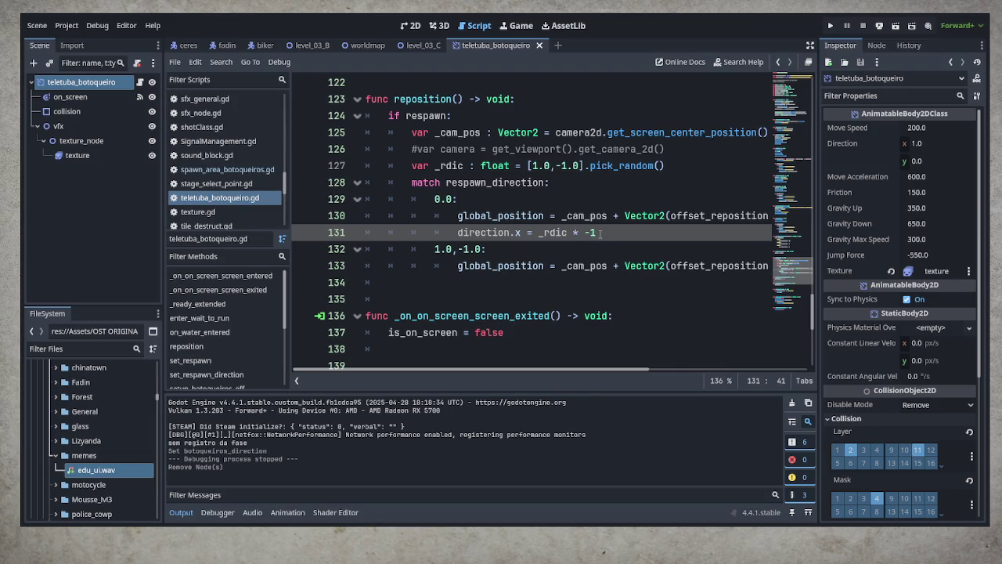
key(Escape)
click(644, 312)
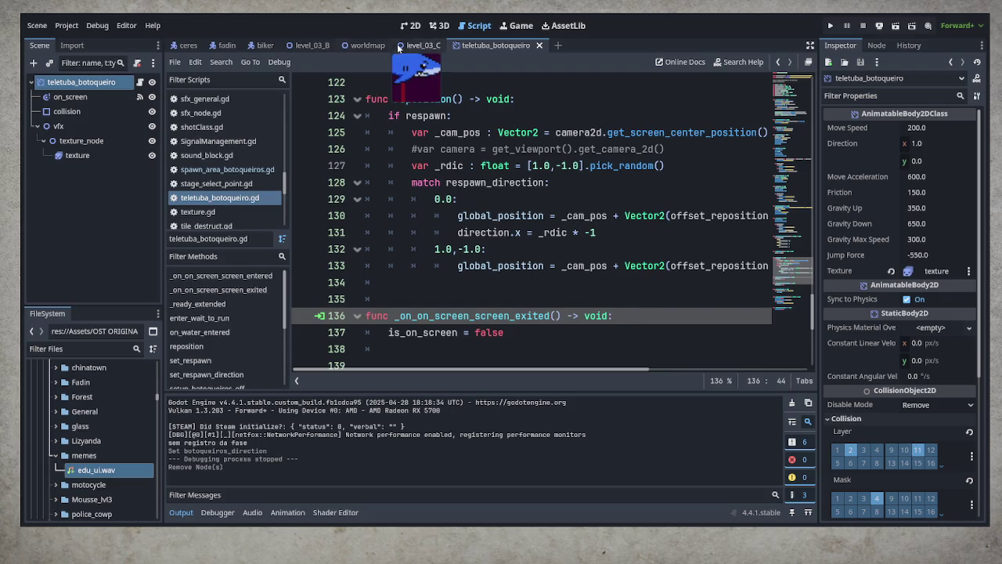
Step: In level_03_C, set spawn_area's Botoqueiros Direction to both and save the scene
click(423, 45)
scroll(80, 188, up, 3)
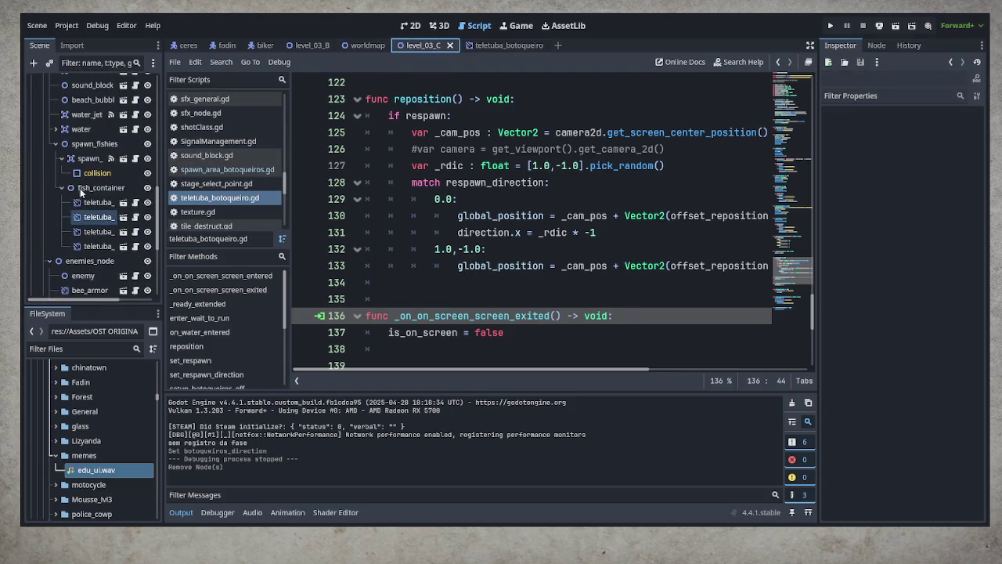
click(86, 159)
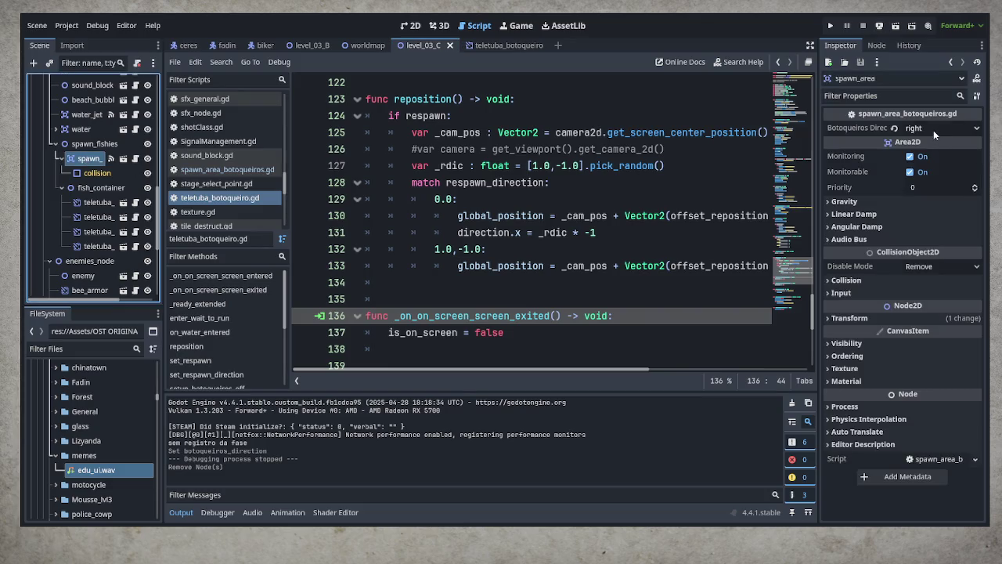
click(933, 133)
key(Down)
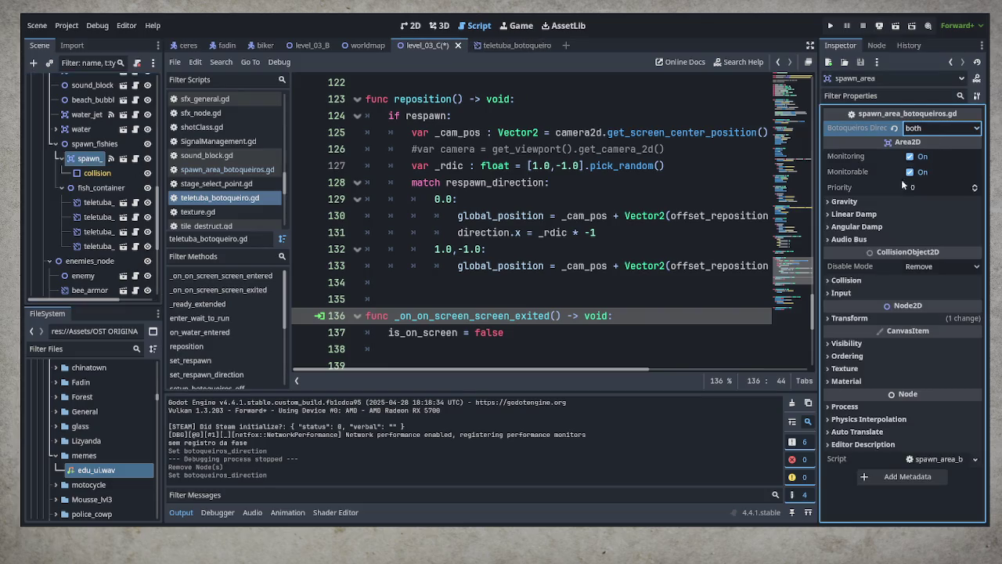
click(647, 212)
key(ctrl+s)
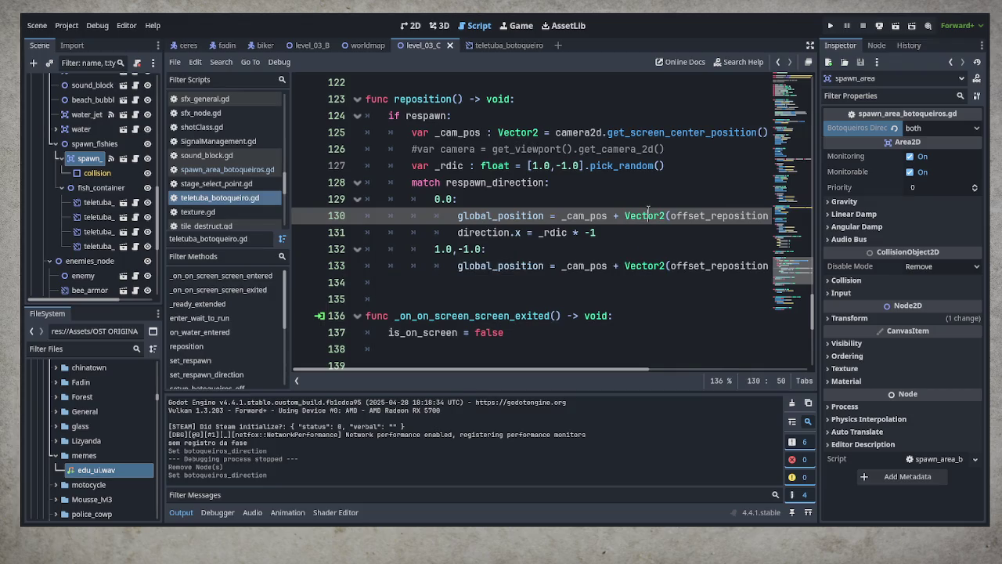
Step: Launch the game, choose Continuar on the title menu, and enter Praia 3
key(ctrl+s)
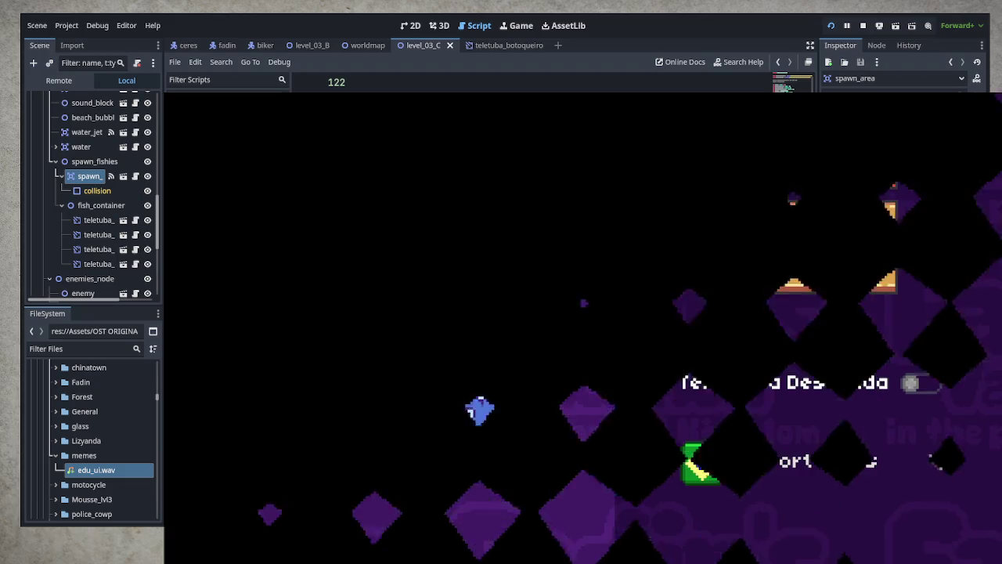
key(Down)
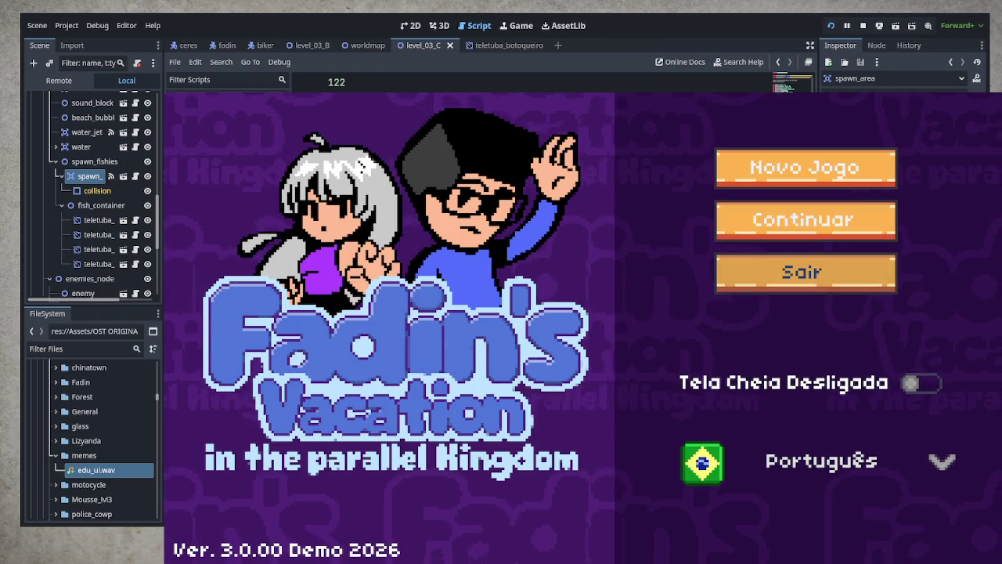
key(Return)
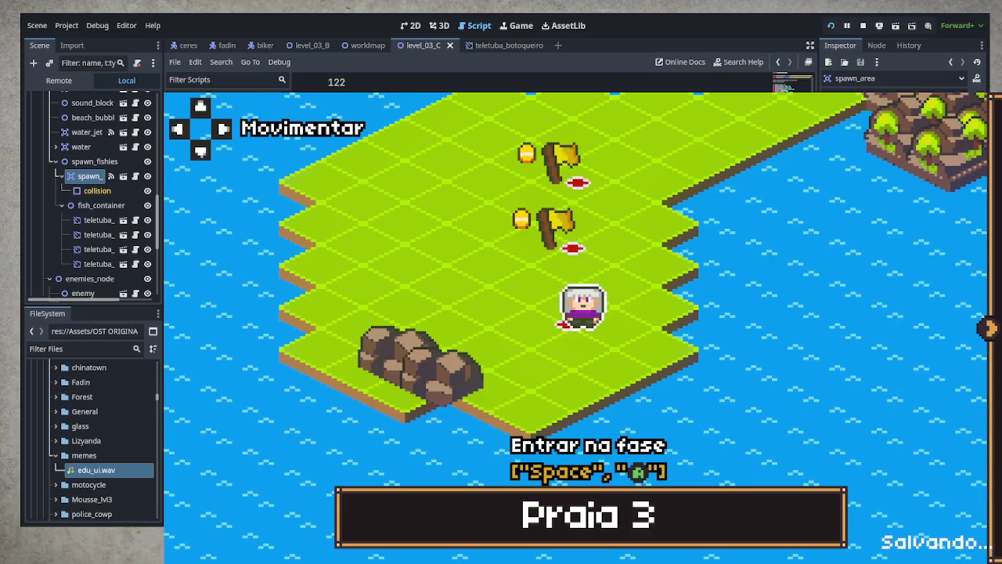
key(space)
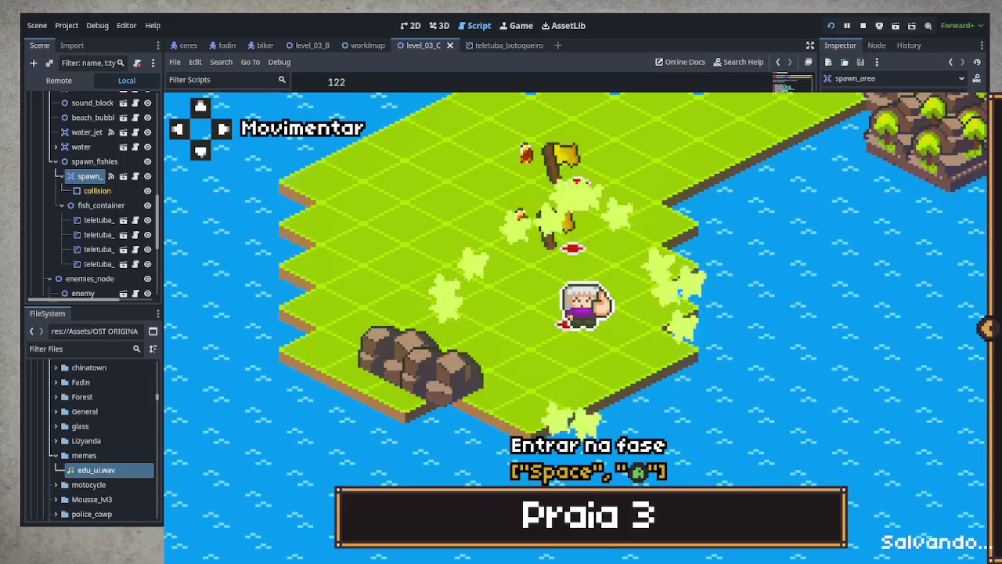
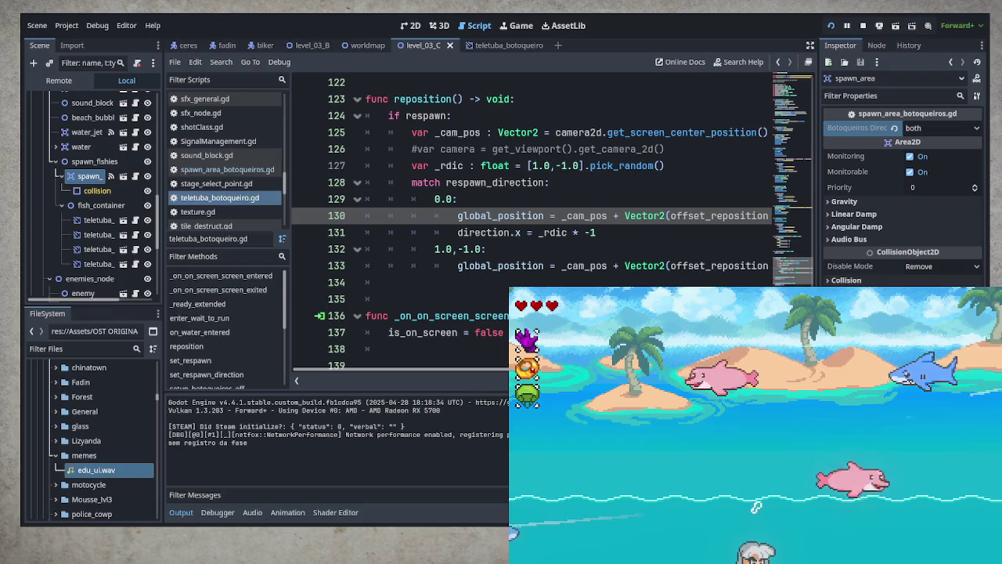
Step: Switch to Chrome and start the Tomb Raider Remake reveal from the Legacy of Atlantis gameplay search
key(alt+Tab)
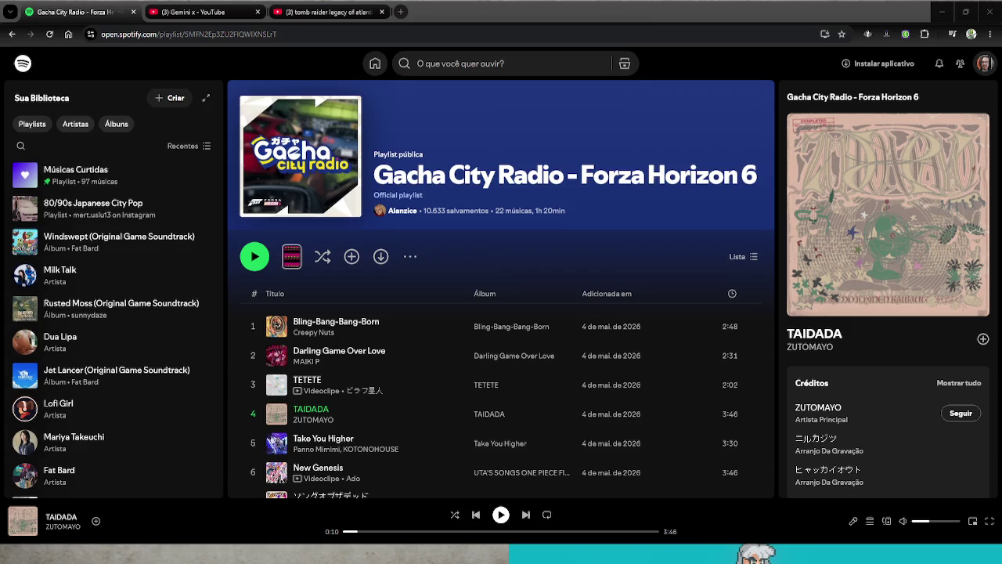
click(319, 8)
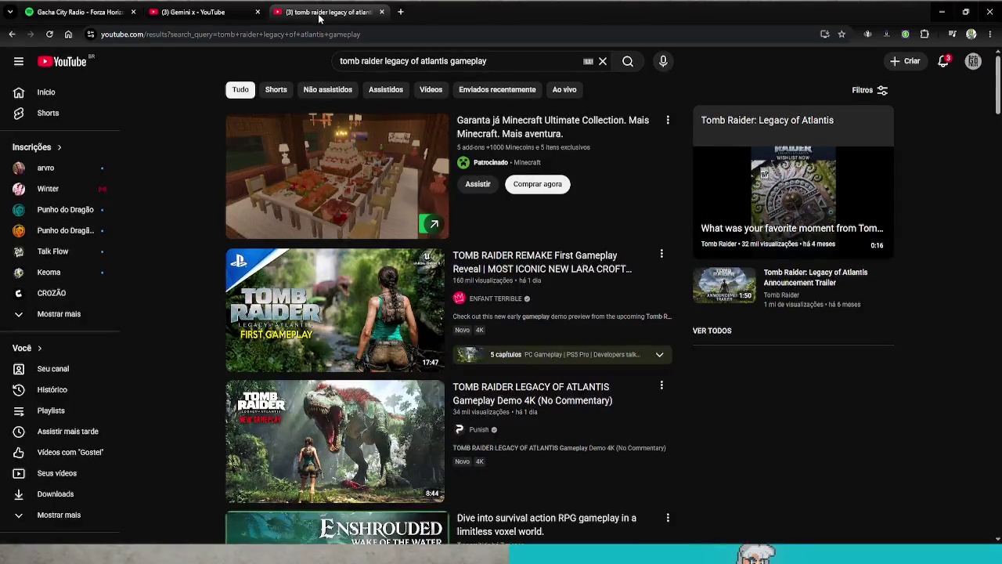
click(334, 298)
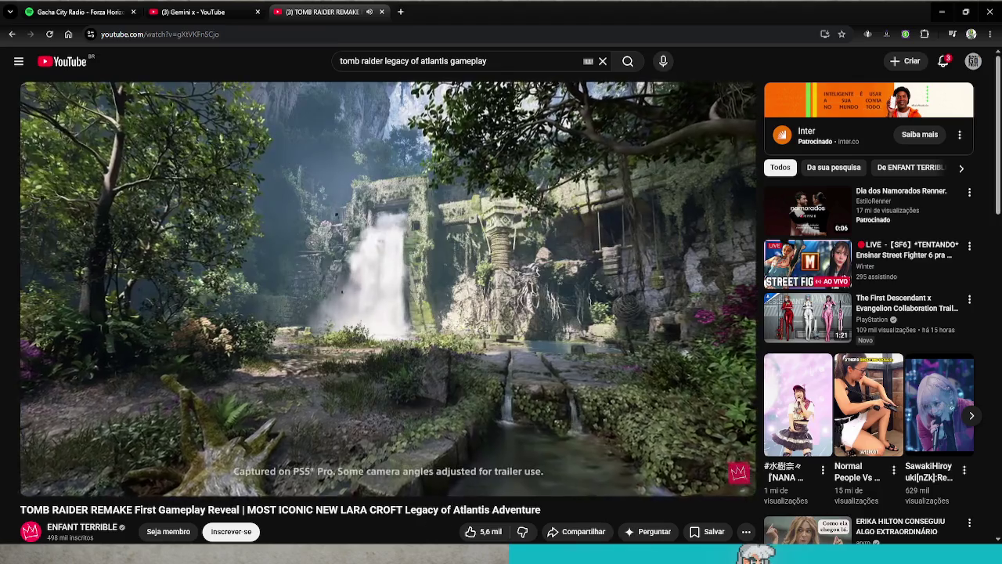
Step: Pause the Tomb Raider Remake reveal on the jungle ruins footage
click(489, 298)
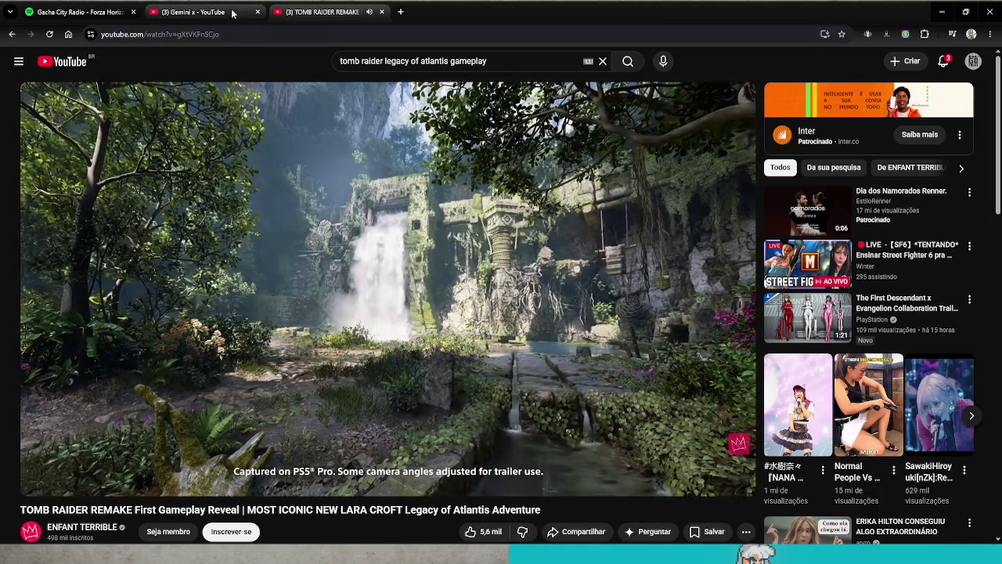
Step: Play the Gemini X announcement trailer, check the Gacha City Radio playlist, then return to Godot
click(219, 8)
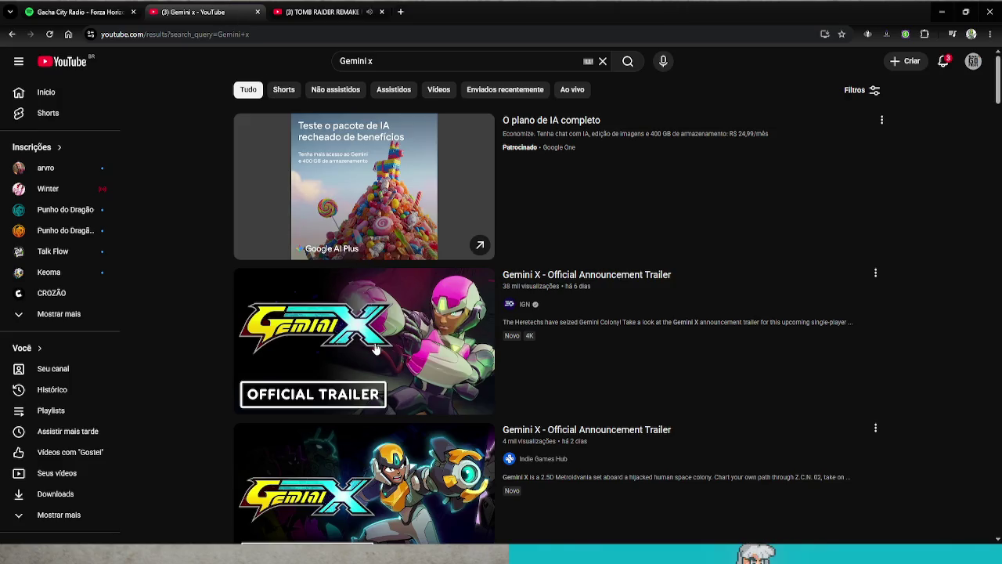
click(376, 348)
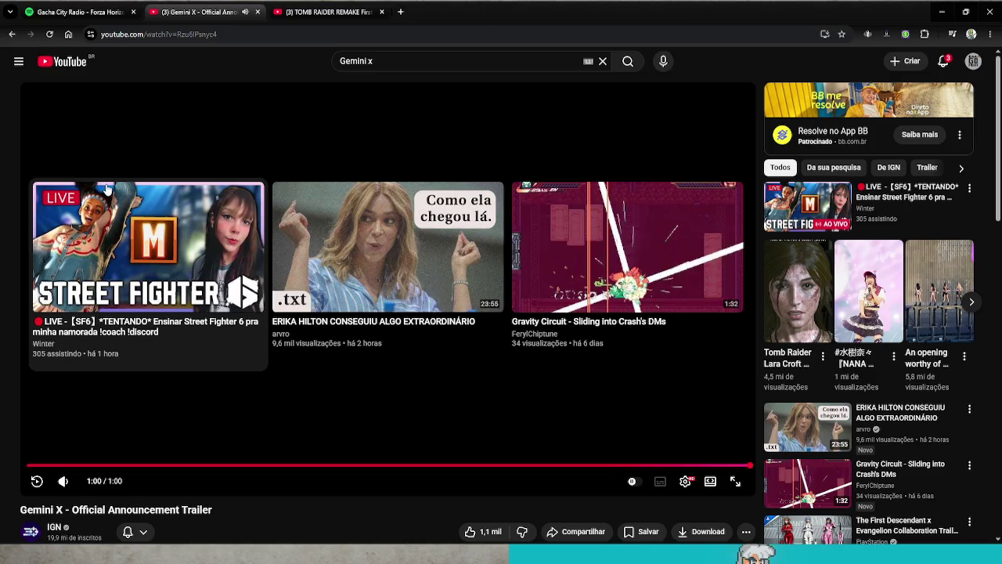
click(85, 10)
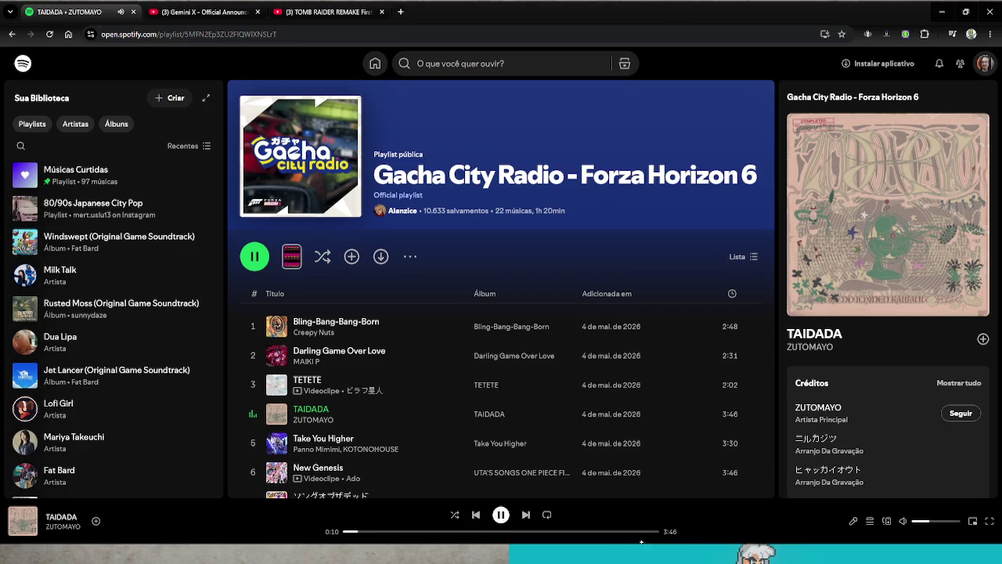
click(641, 551)
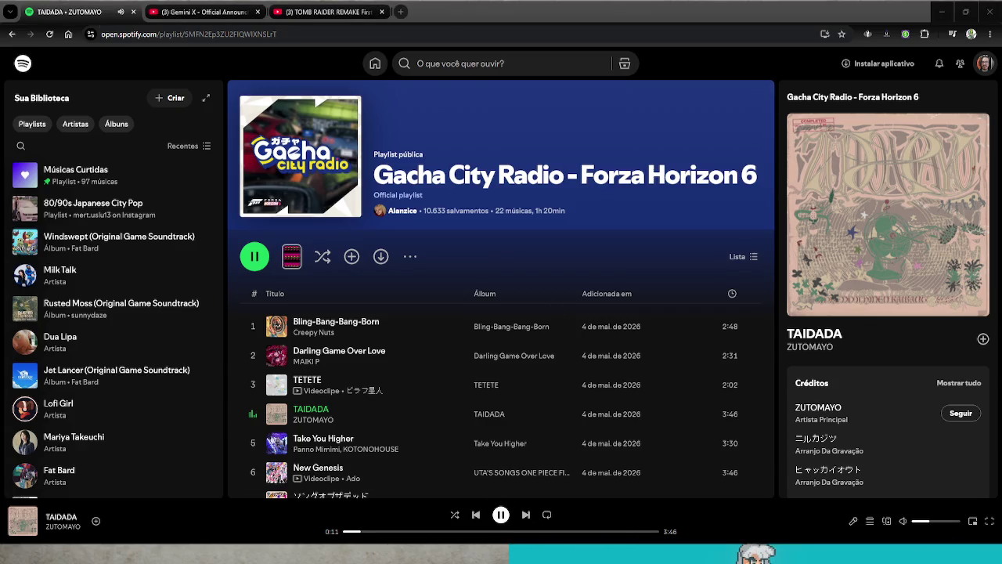